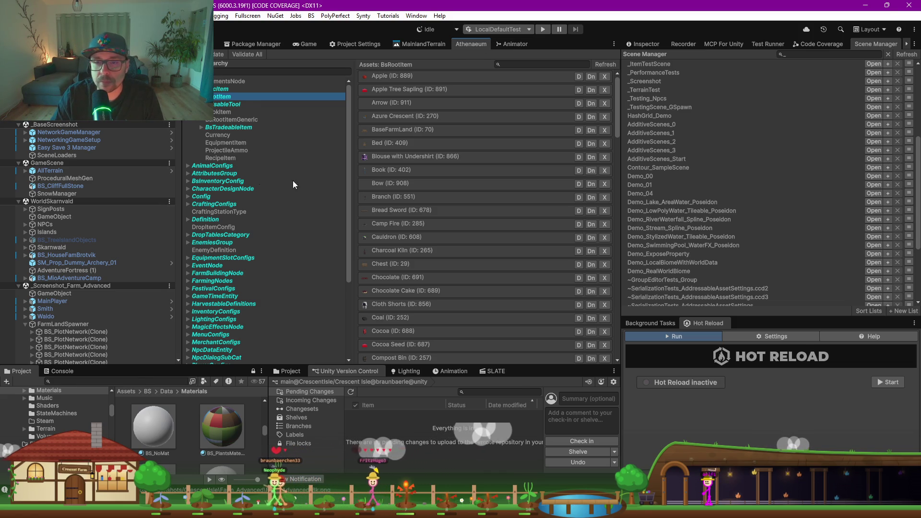
# Step: Open the Apple item's properties and widen the Inspector panel
pyautogui.click(403, 75)
pyautogui.click(640, 43)
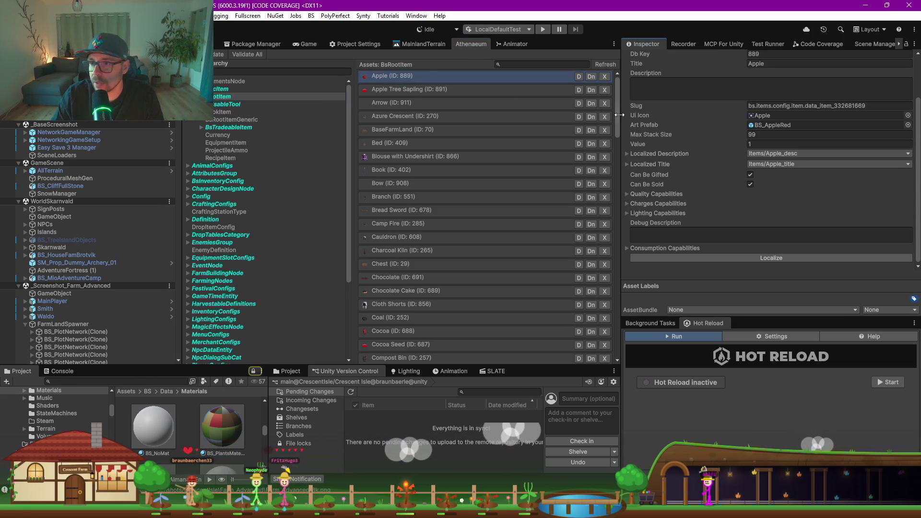
pyautogui.moveTo(612, 113); pyautogui.dragTo(531, 114)
# Step: Select the Apple slug text and ping its art prefab BS_AppleRed in the project
pyautogui.moveTo(737, 105)
pyautogui.mouseDown()
pyautogui.moveTo(767, 105)
pyautogui.moveTo(693, 108)
pyautogui.mouseUp()
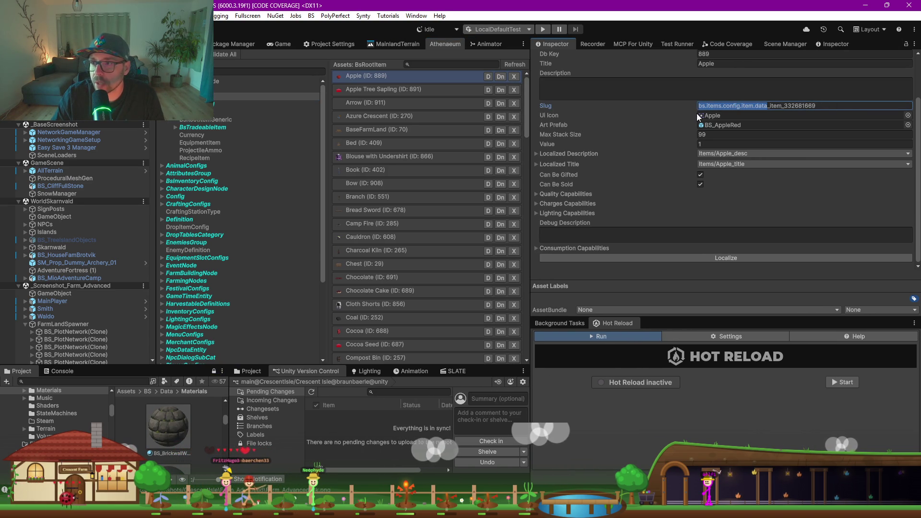
pyautogui.scroll(2, 652, 137)
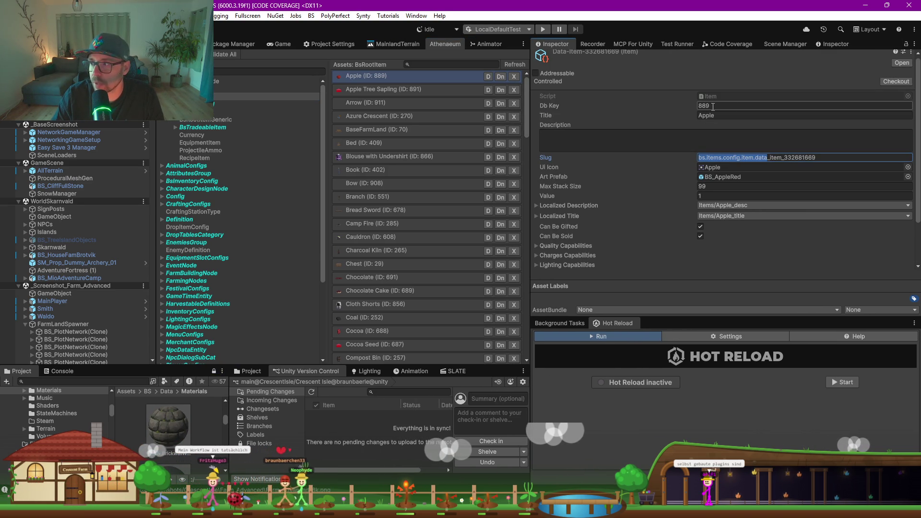
pyautogui.keyDown('shift'); pyautogui.click(829, 157); pyautogui.keyUp('shift')
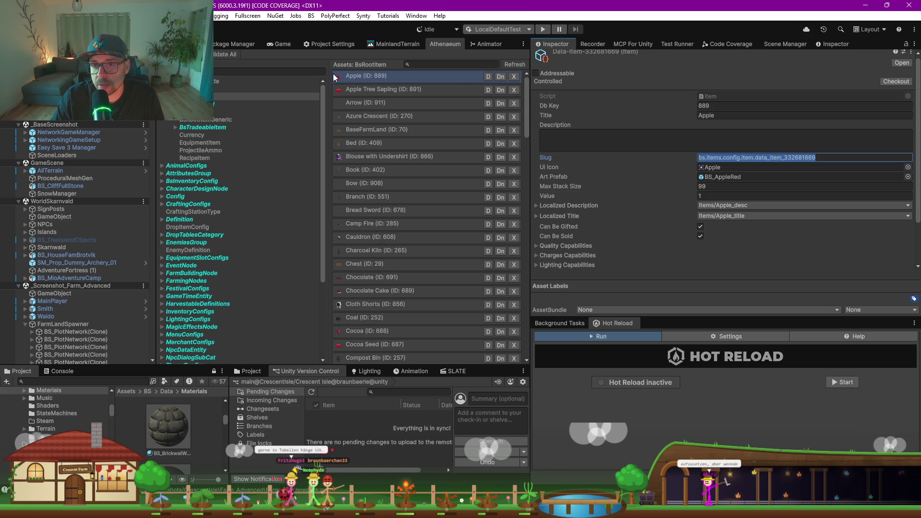
pyautogui.click(725, 177)
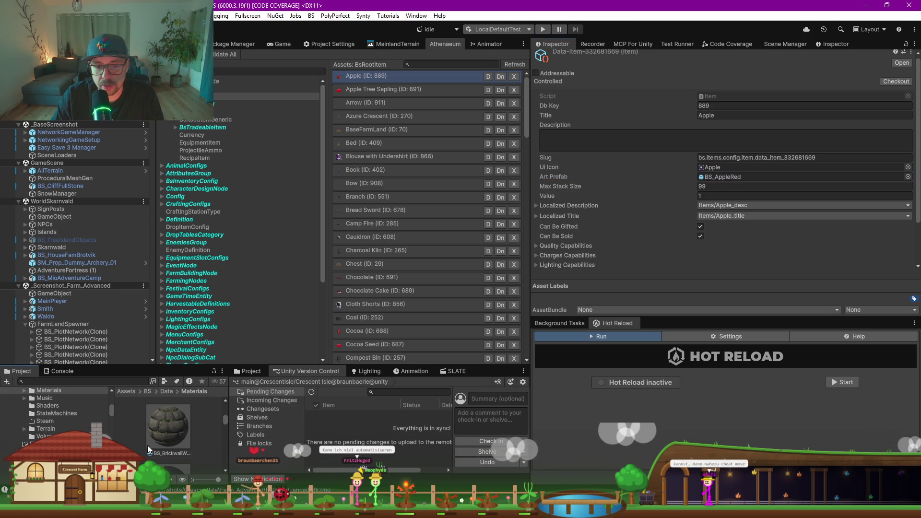
pyautogui.click(720, 177)
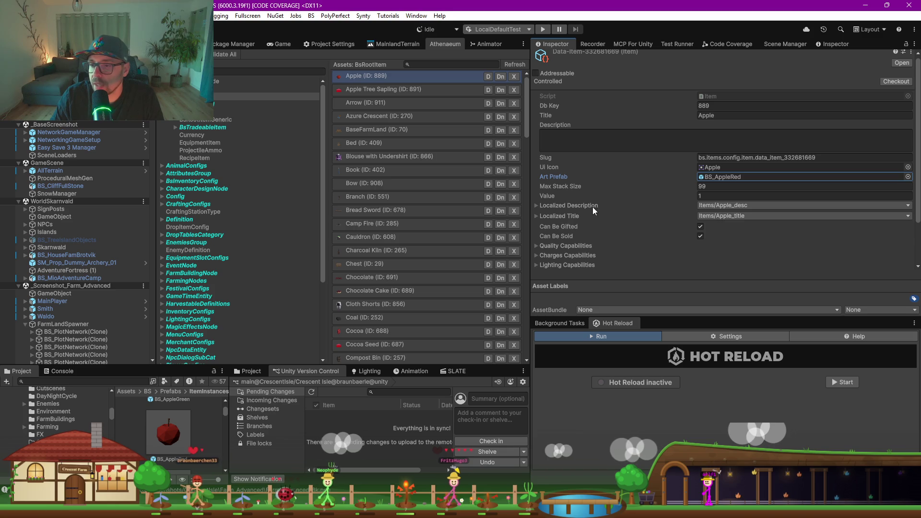
# Step: Expand the Apple's Localized Description and Localized Title (Apple / Apfel), briefly checking Quality Capabilities
pyautogui.click(539, 205)
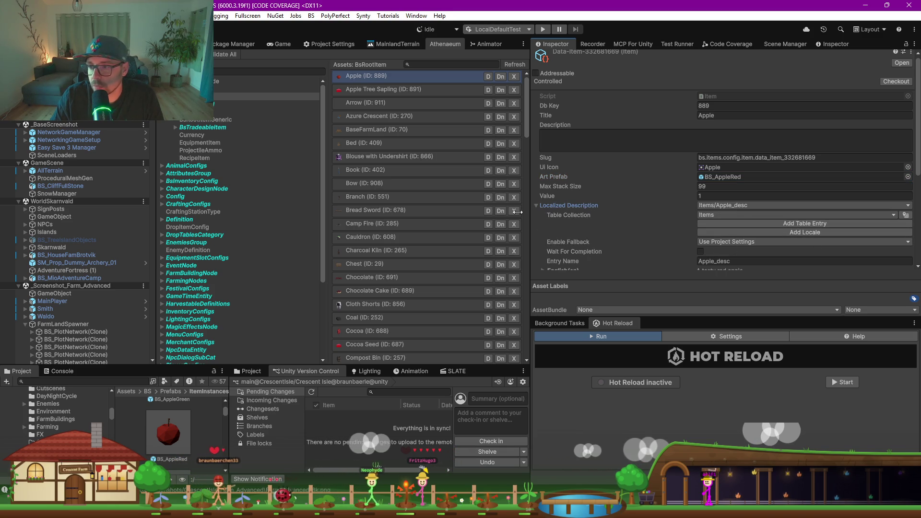
pyautogui.scroll(-3, 677, 247)
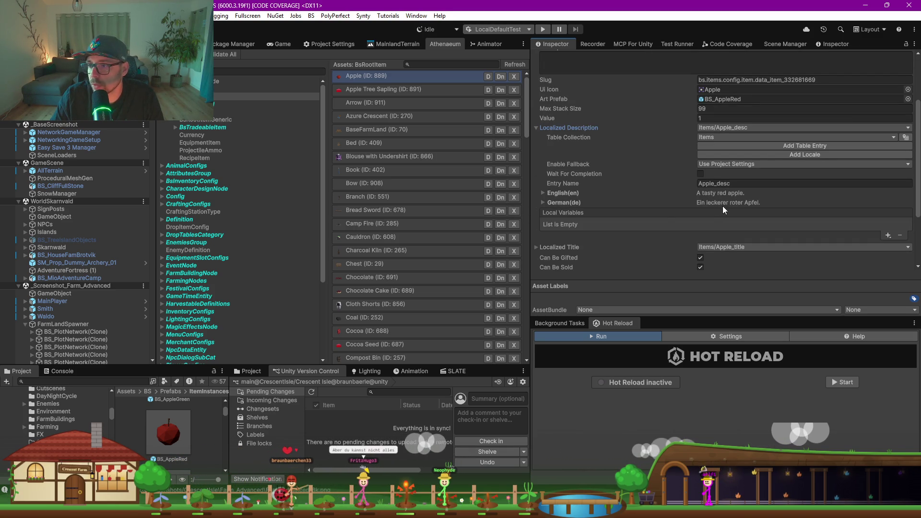
pyautogui.click(541, 247)
pyautogui.scroll(-2, 591, 240)
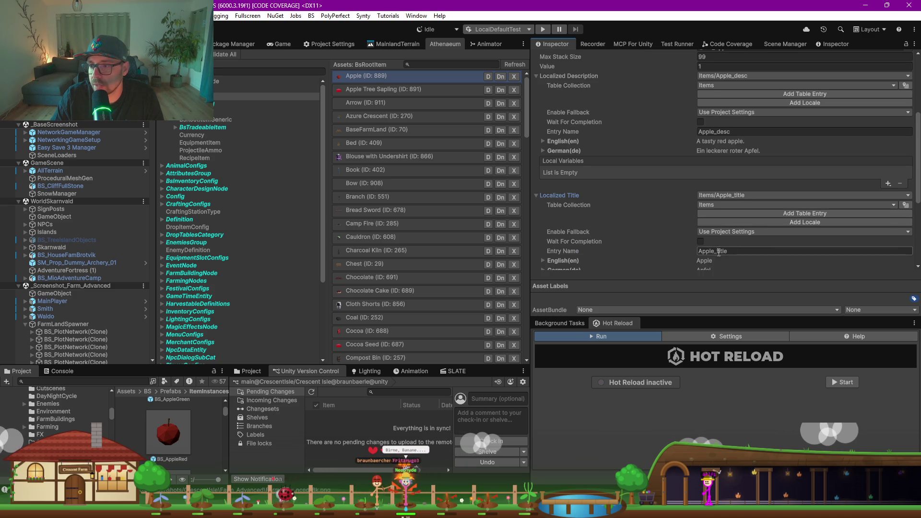
pyautogui.scroll(-2, 693, 223)
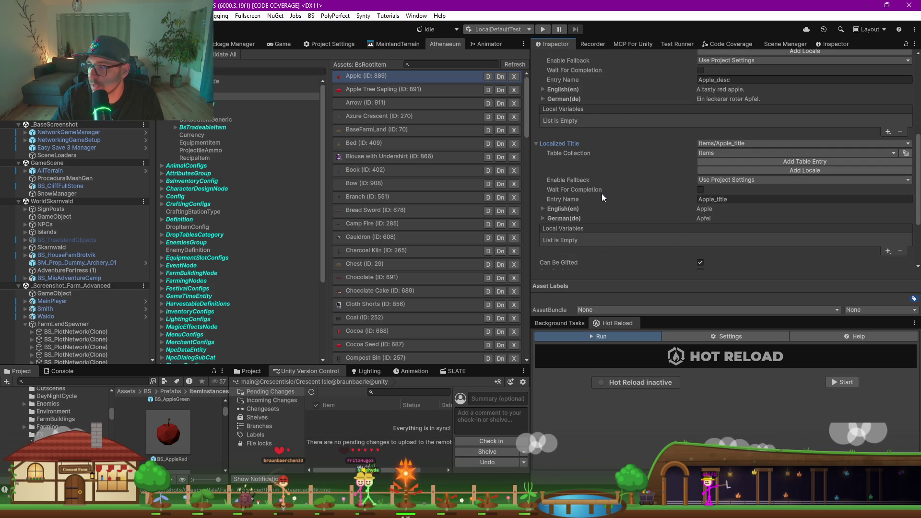
pyautogui.scroll(-2, 608, 200)
pyautogui.scroll(-2, 612, 214)
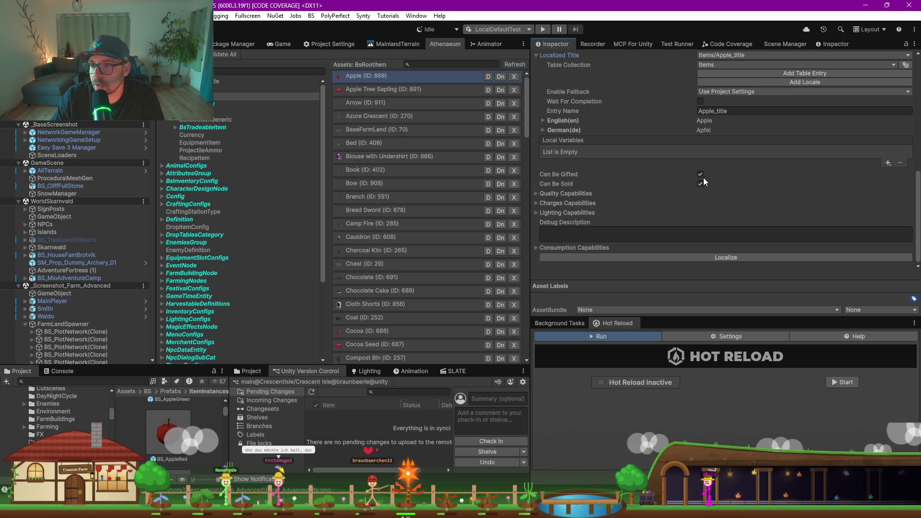
pyautogui.click(536, 194)
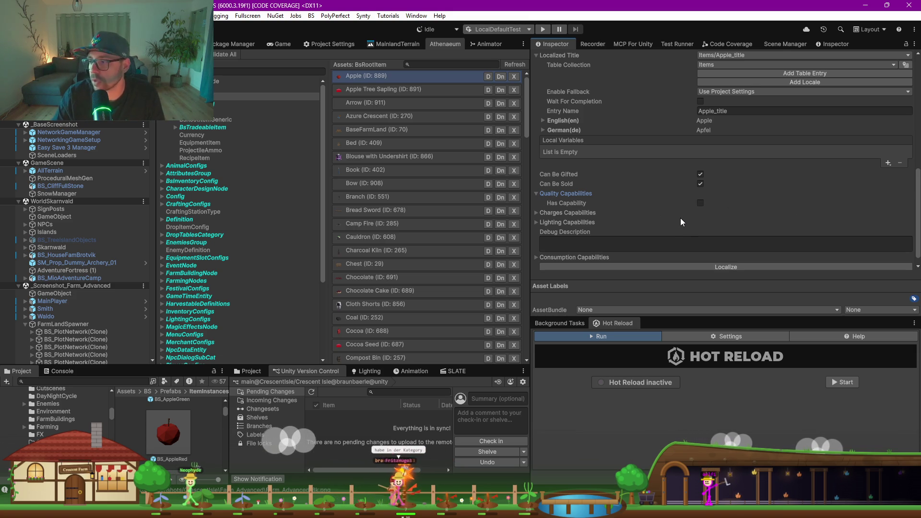
pyautogui.click(536, 194)
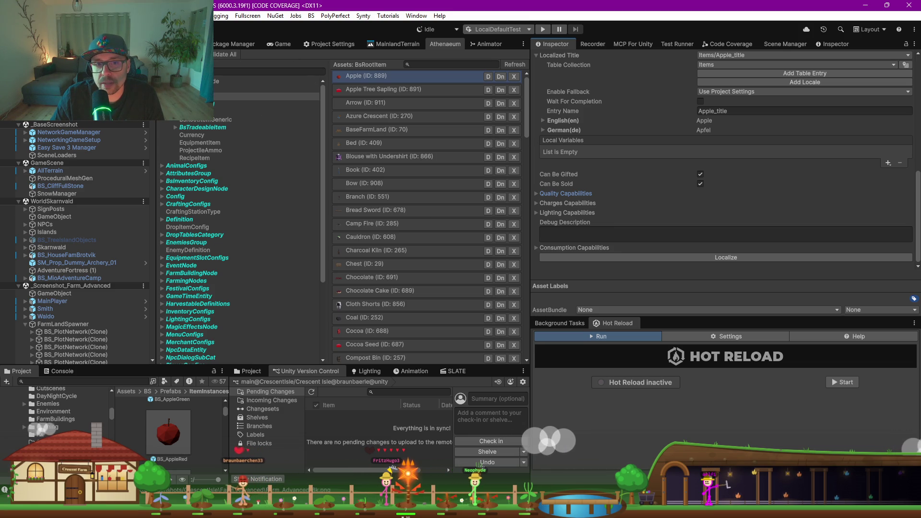
# Step: List the Growable seeds under BsTradeableItem and open Cocoa Seed (ID 887)
pyautogui.click(218, 120)
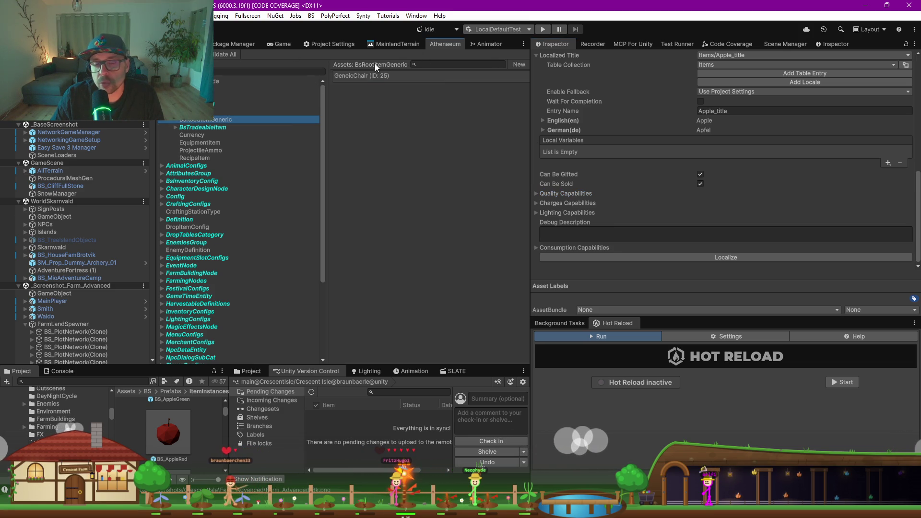
pyautogui.click(175, 128)
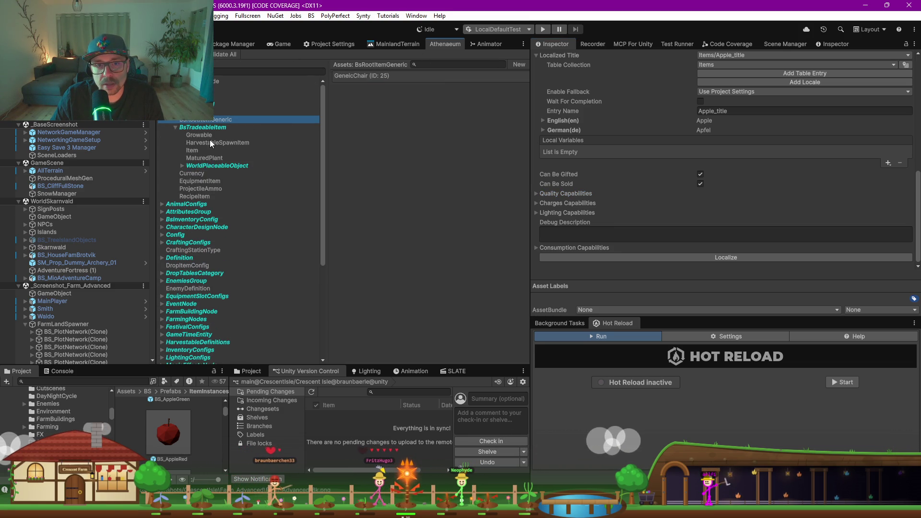
pyautogui.click(200, 135)
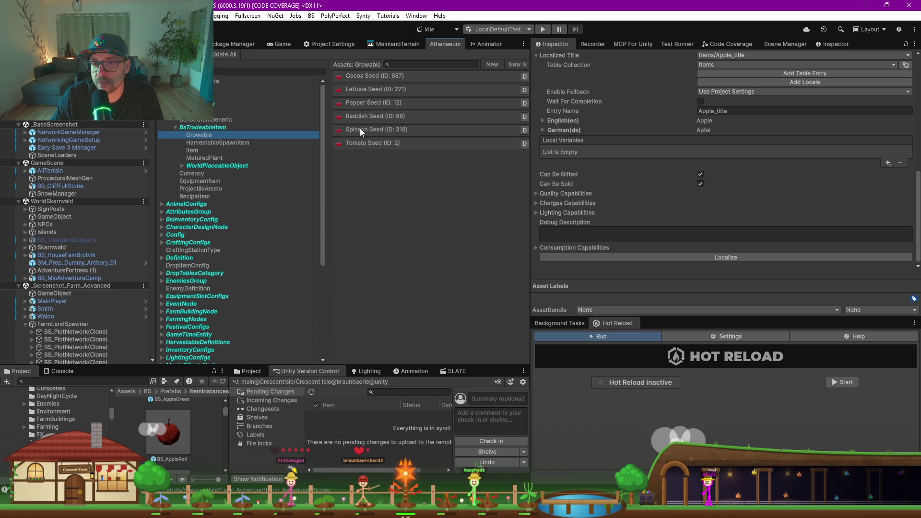
pyautogui.click(370, 78)
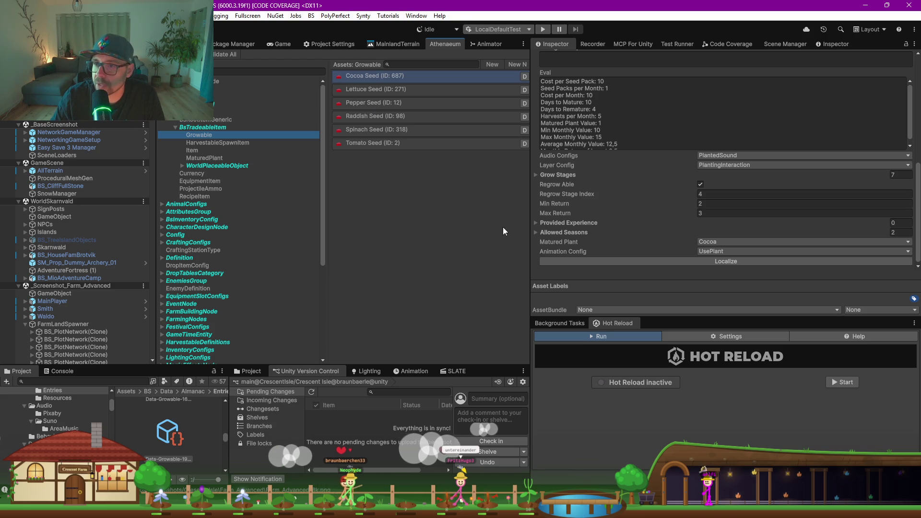
pyautogui.moveTo(531, 204); pyautogui.dragTo(404, 195)
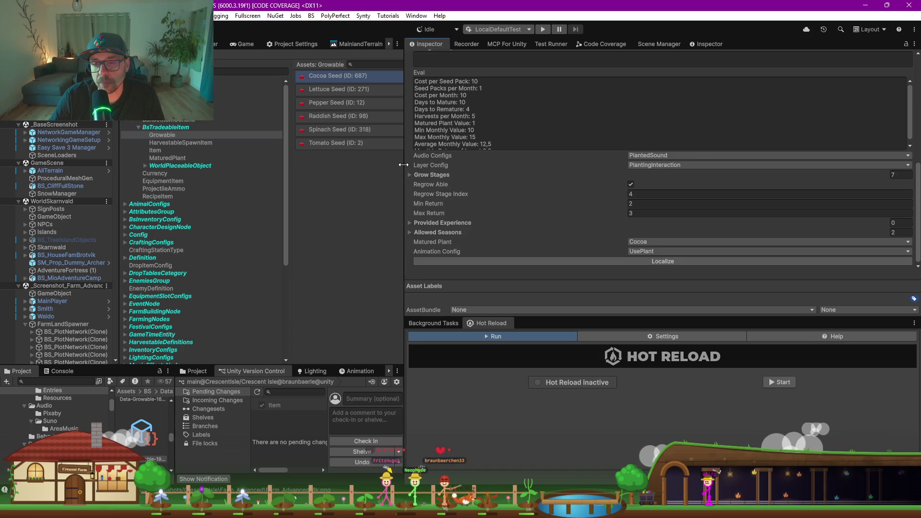
pyautogui.moveTo(406, 163); pyautogui.dragTo(522, 163)
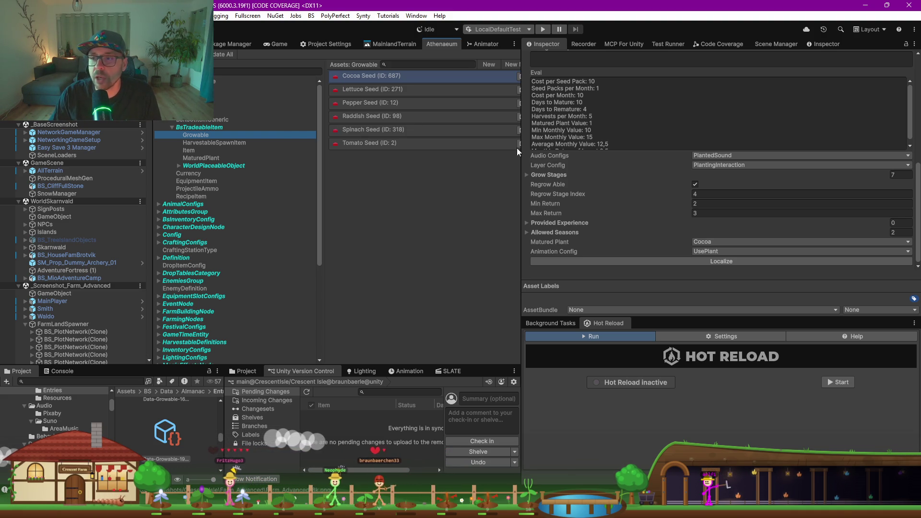
pyautogui.scroll(10, 572, 115)
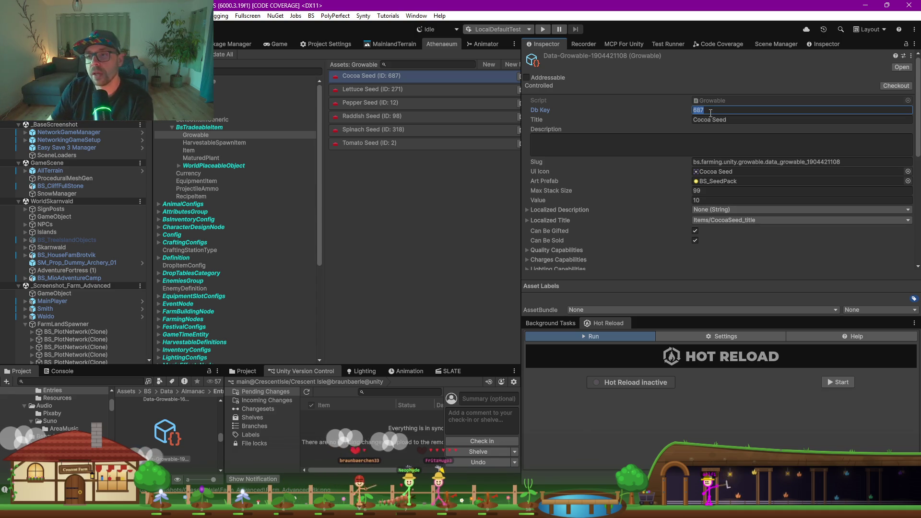
# Step: Select the Cocoa Seed slug and Db Key 687, show the cocoa Scene view, then switch to the browser
pyautogui.click(765, 163)
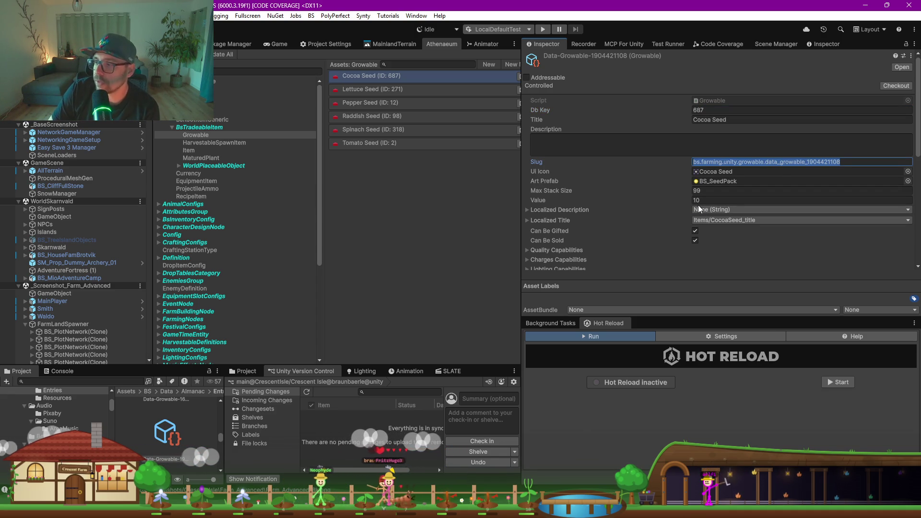
pyautogui.click(701, 112)
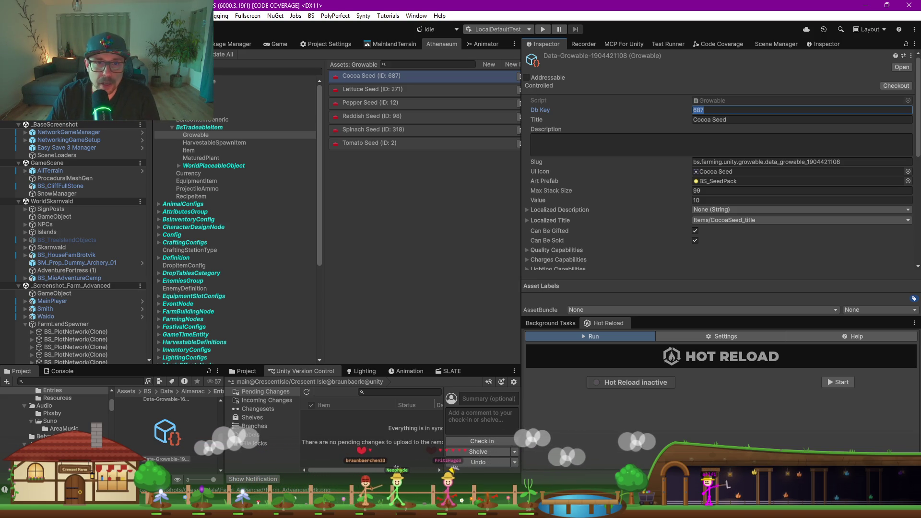
pyautogui.hotkey('ctrl', '1')
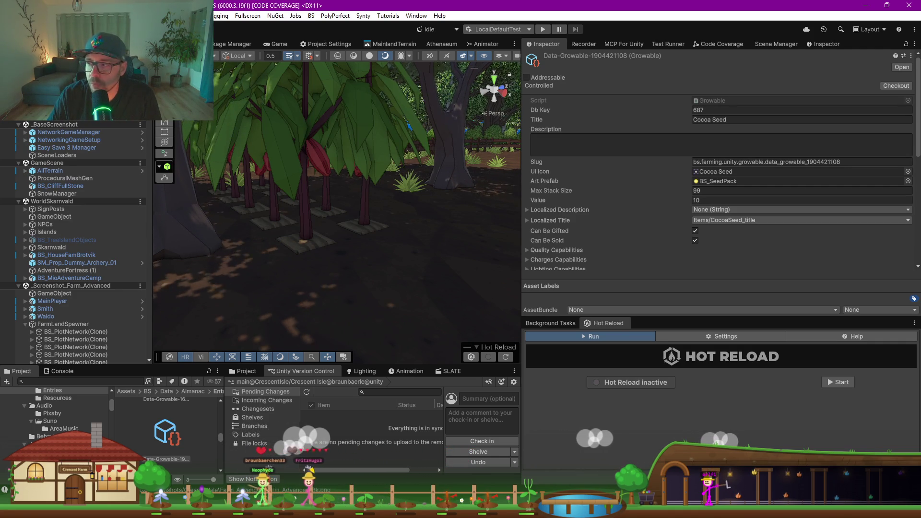
pyautogui.hotkey('alt', 'Tab')
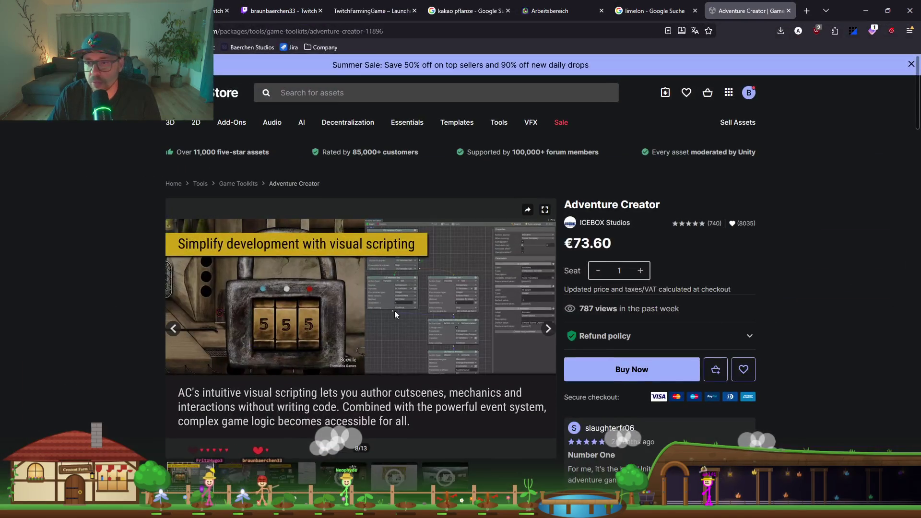
# Step: View the second Adventure Creator gallery image, then return to Unity Editor
pyautogui.scroll(-2, 393, 310)
pyautogui.click(233, 373)
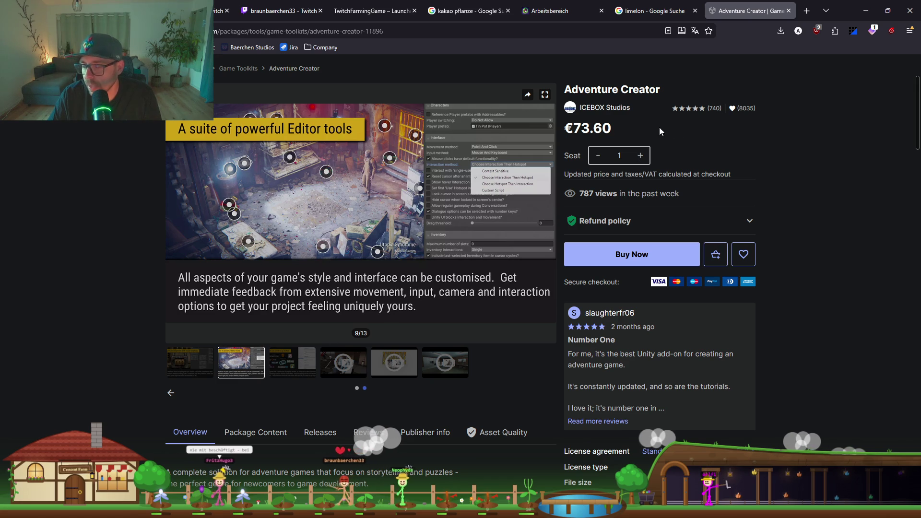
pyautogui.click(867, 10)
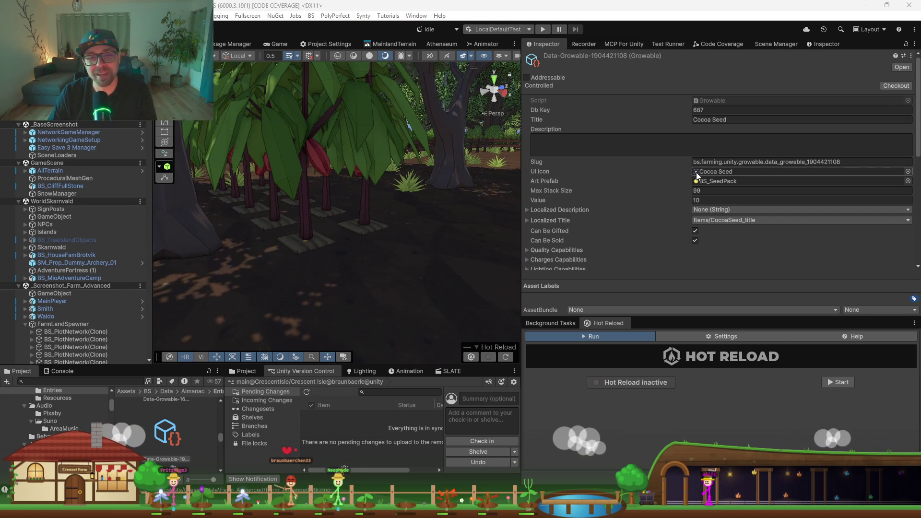
# Step: Zoom out to the farm, collapse FarmLandSpawner, and inspect the RaddishG3.1(Clone) radish plant
pyautogui.click(396, 188)
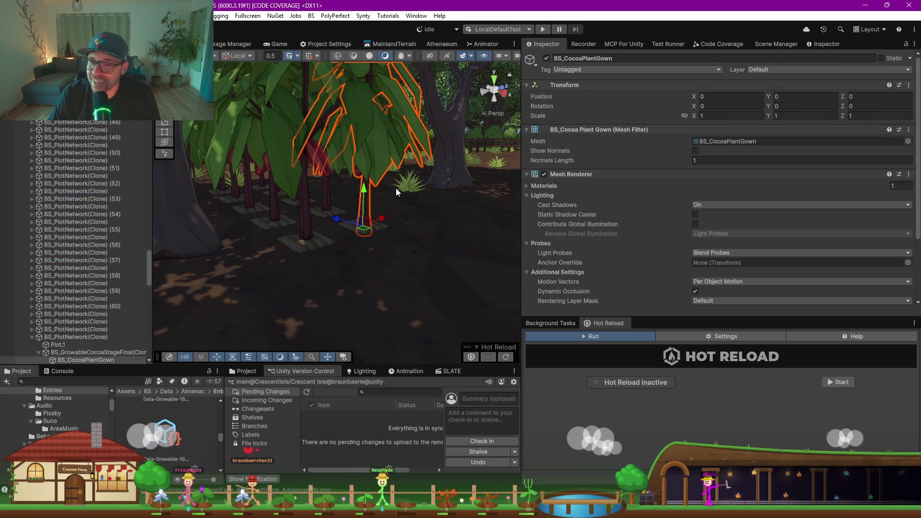
pyautogui.scroll(-5, 396, 189)
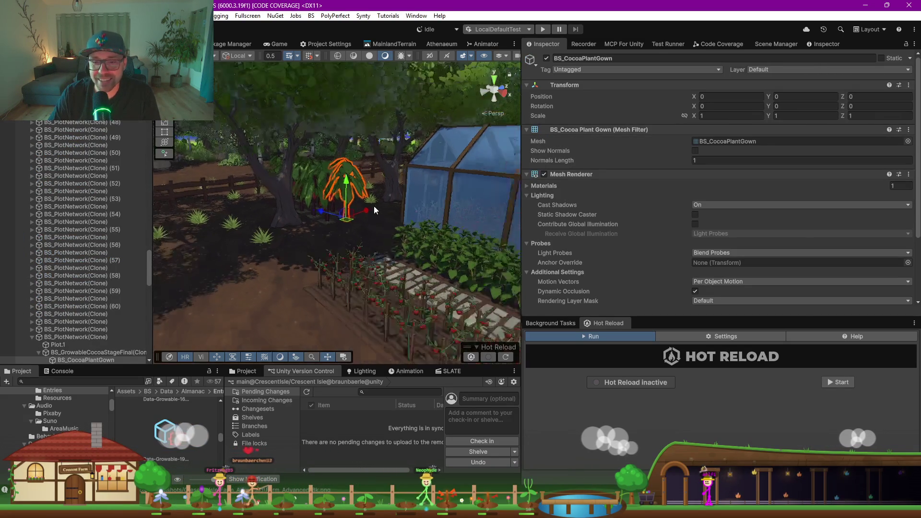
pyautogui.scroll(-10, 367, 242)
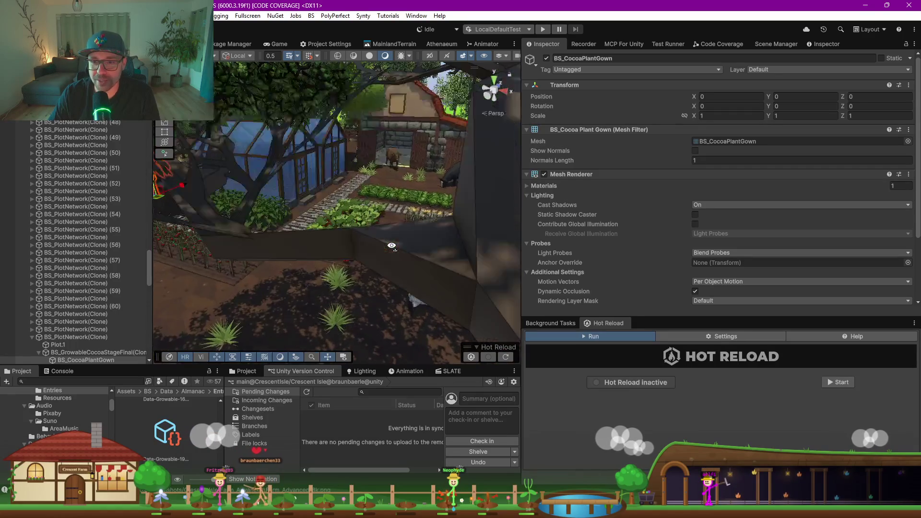
pyautogui.scroll(3, 364, 245)
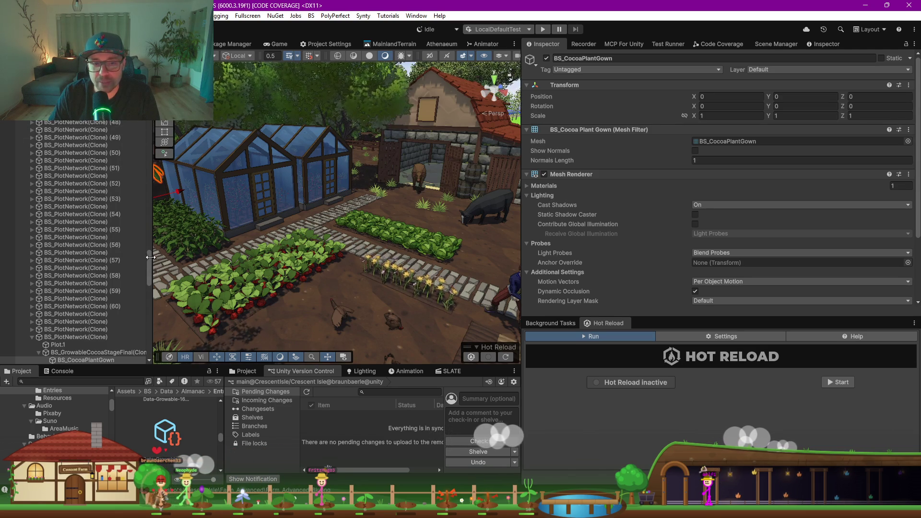
pyautogui.moveTo(150, 261); pyautogui.dragTo(149, 125)
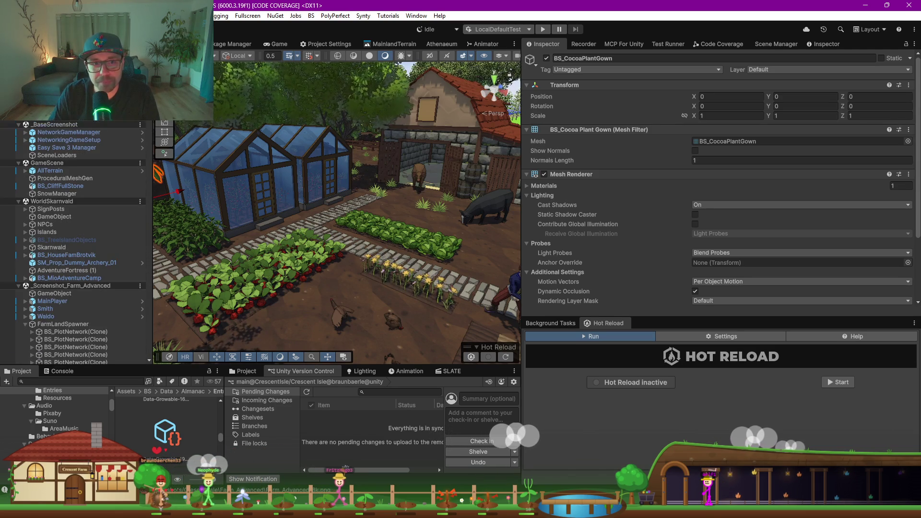
pyautogui.click(25, 325)
pyautogui.click(308, 257)
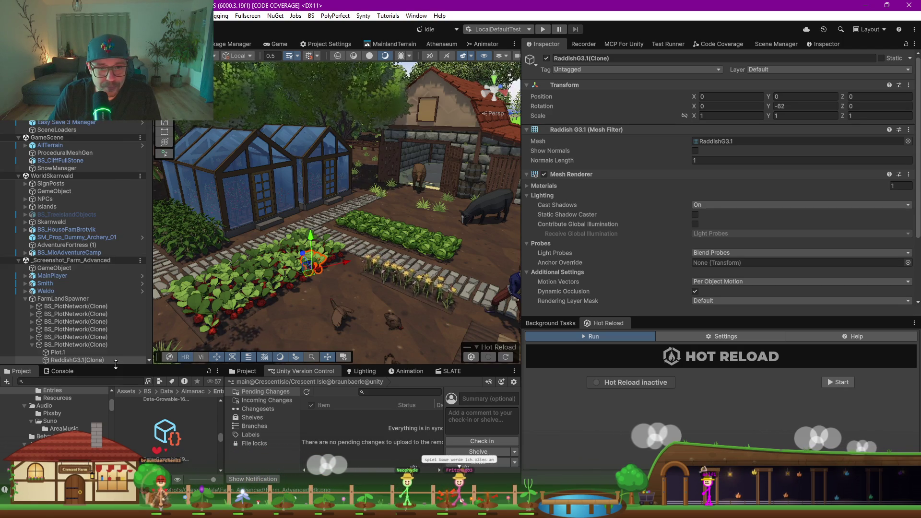
# Step: Enlarge the Project panel and open the Assets/BS/Scenes/CutsceneScenes folder
pyautogui.moveTo(128, 366)
pyautogui.mouseDown()
pyautogui.moveTo(91, 247)
pyautogui.moveTo(49, 207)
pyautogui.mouseUp()
pyautogui.click(40, 243)
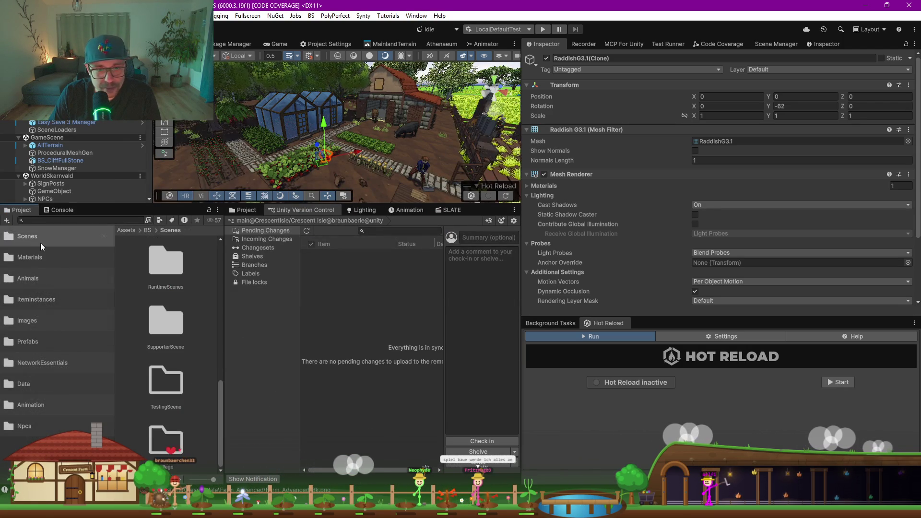
pyautogui.scroll(3, 167, 312)
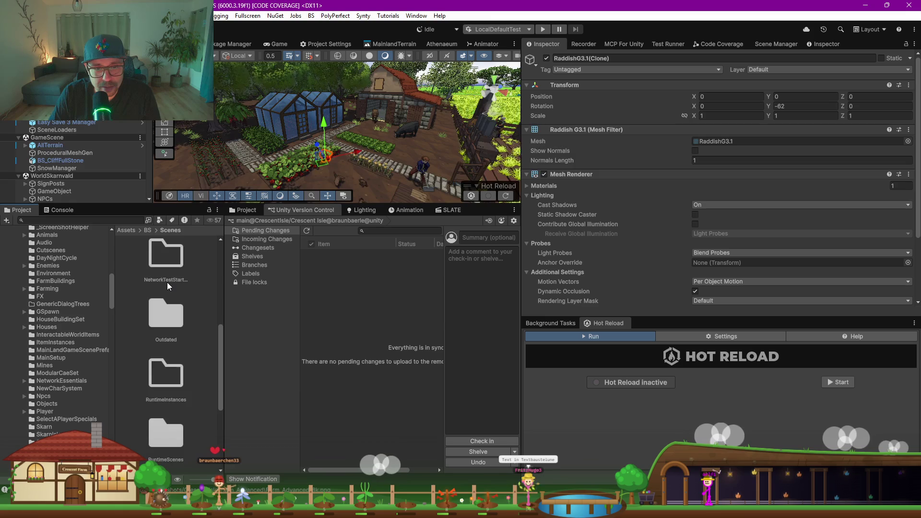
pyautogui.scroll(3, 182, 389)
pyautogui.click(174, 331)
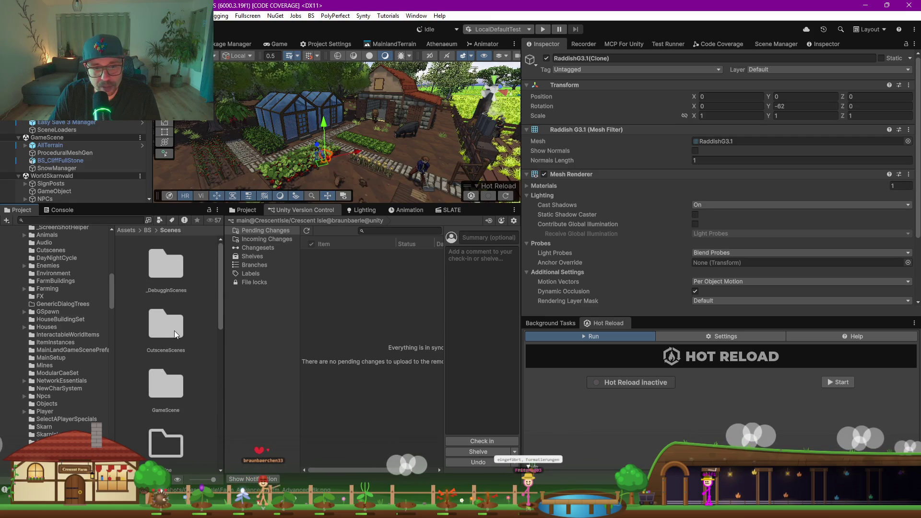
pyautogui.doubleClick(174, 330)
# Step: Select the _Cutscene_Trailer_FarmIntro_01 scene and bring up the Scene Manager list
pyautogui.scroll(-3, 186, 326)
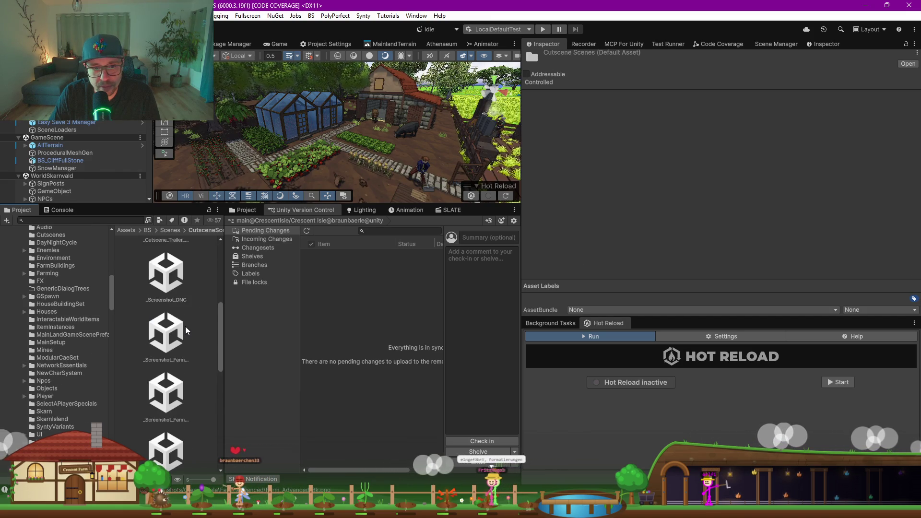
pyautogui.moveTo(223, 350); pyautogui.dragTo(368, 353)
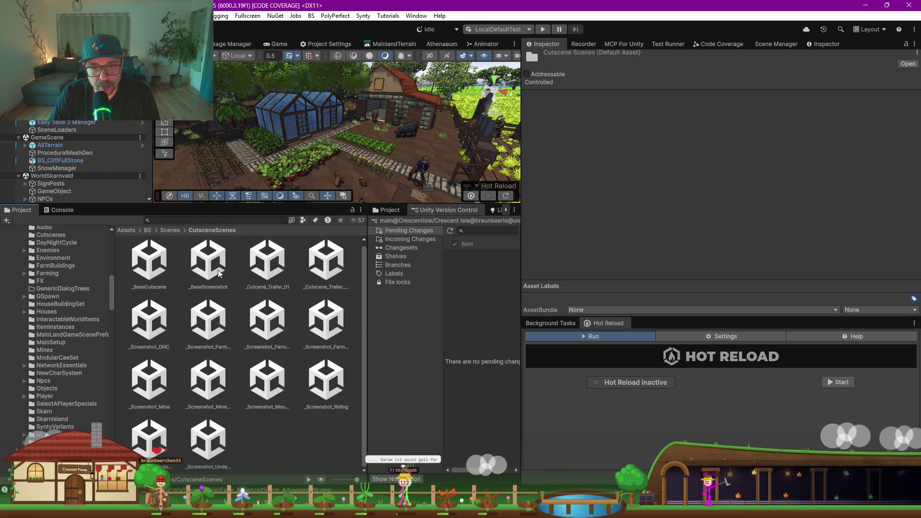
pyautogui.click(268, 264)
pyautogui.click(325, 267)
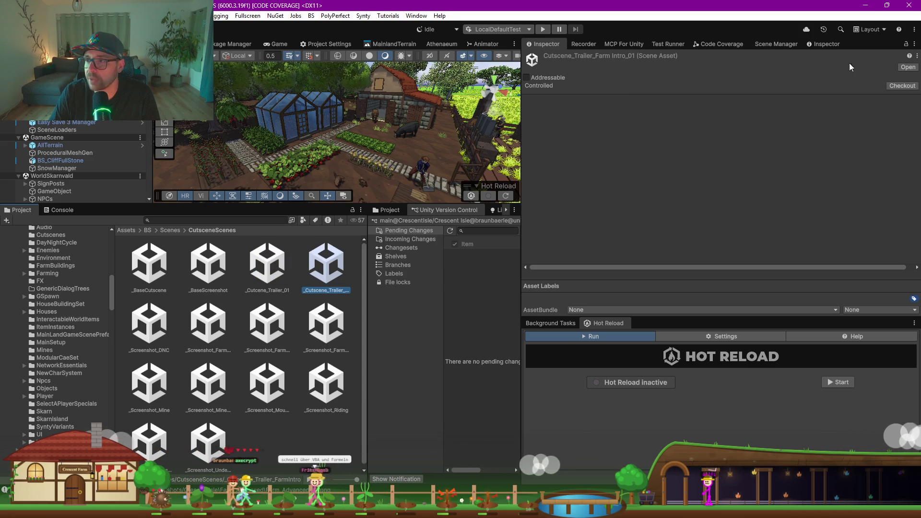
pyautogui.click(780, 45)
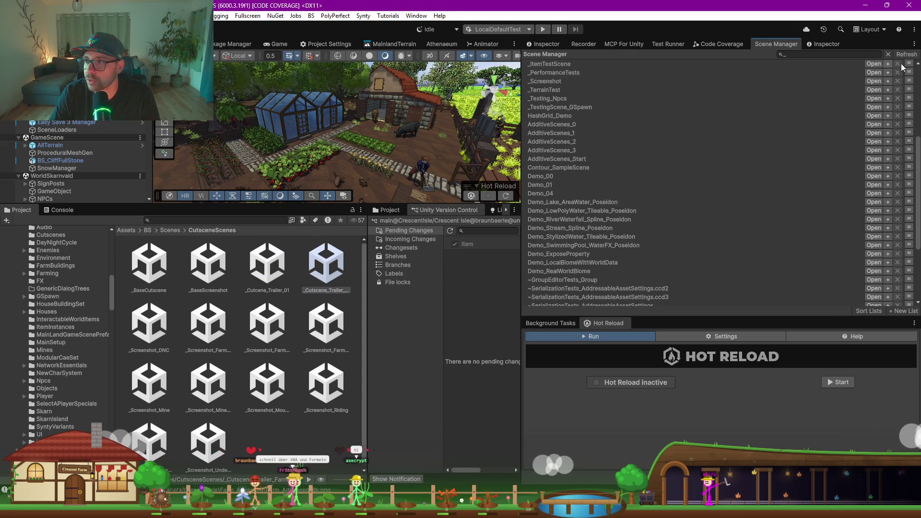
# Step: Filter the Scene Manager by 'cut' and add the FarmIntro scene to the Trailer list
pyautogui.click(829, 53)
pyautogui.write('cut')
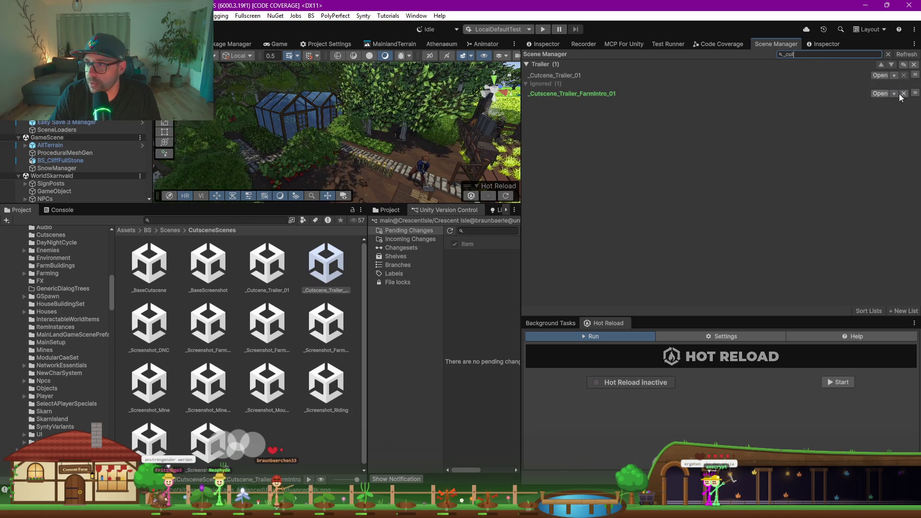
pyautogui.click(915, 93)
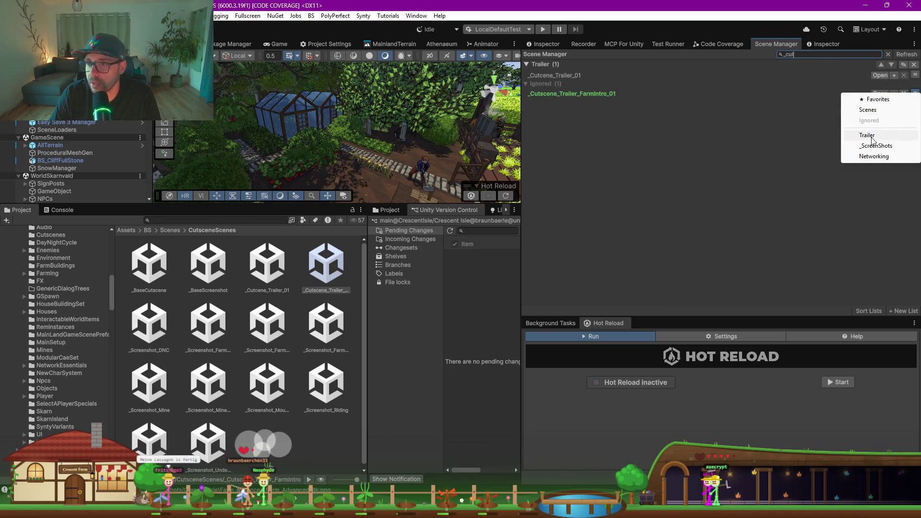
pyautogui.click(870, 136)
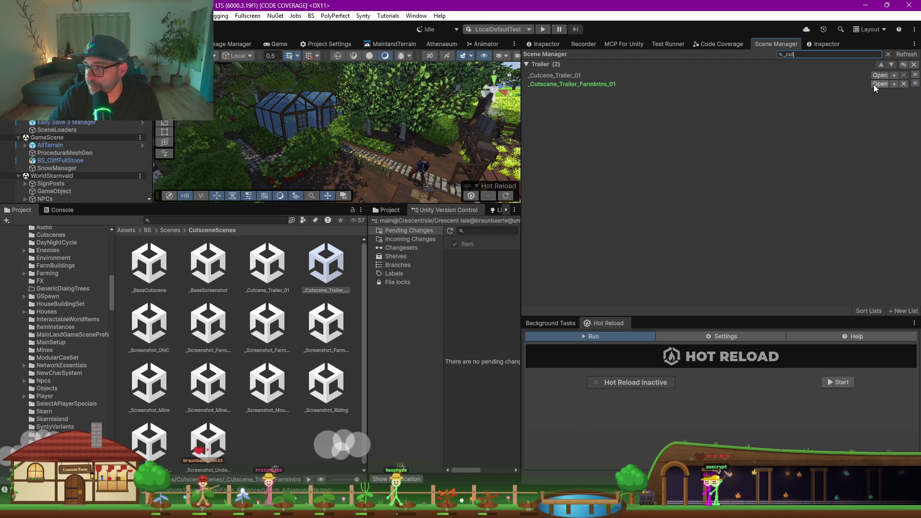
# Step: Load the FarmIntro cutscene scene on its own, make the scene view taller, and bring up the screenshot viewer
pyautogui.click(874, 84)
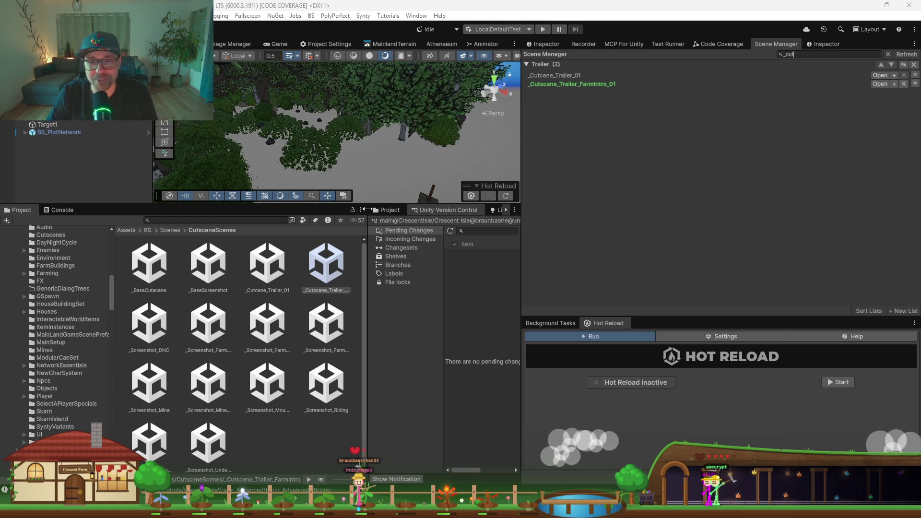
pyautogui.moveTo(361, 206); pyautogui.dragTo(360, 360)
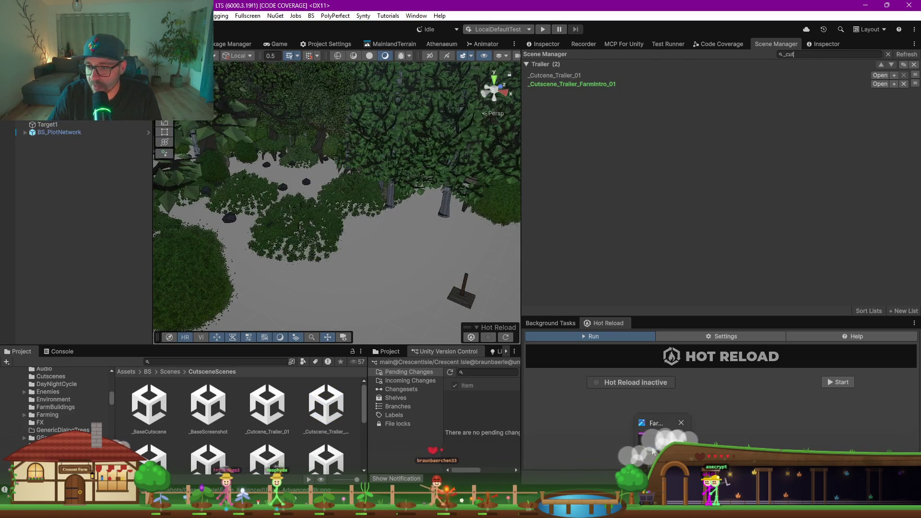
pyautogui.click(662, 432)
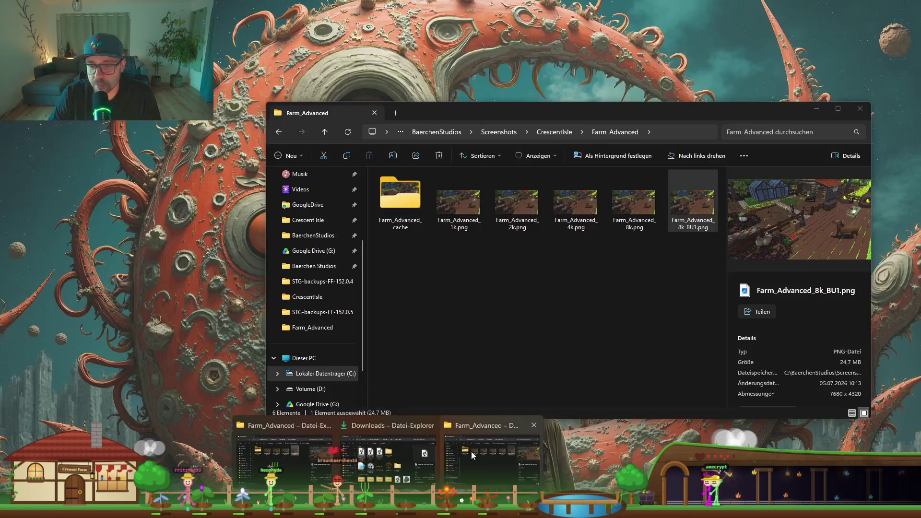
# Step: Open Farm_Advanced_8k_BU1.png full screen in Photos and zoom and pan across the farmer
pyautogui.click(471, 451)
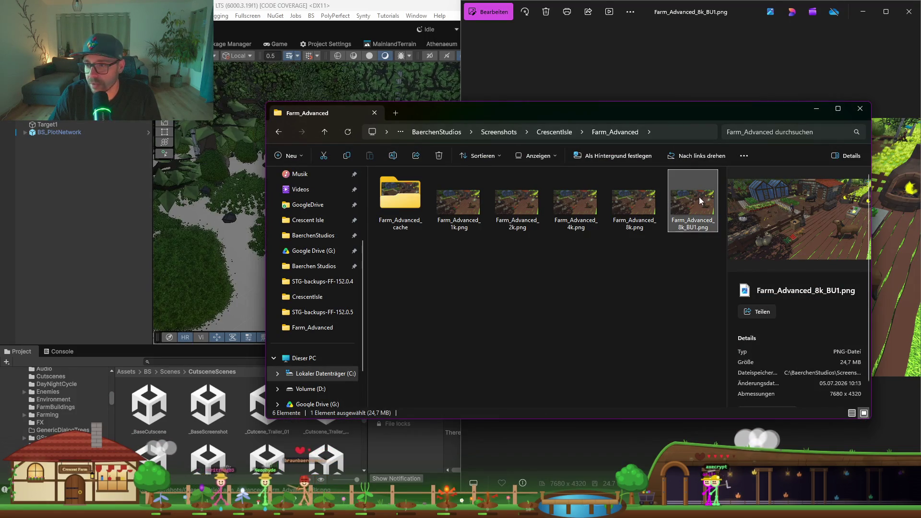
pyautogui.press('Return')
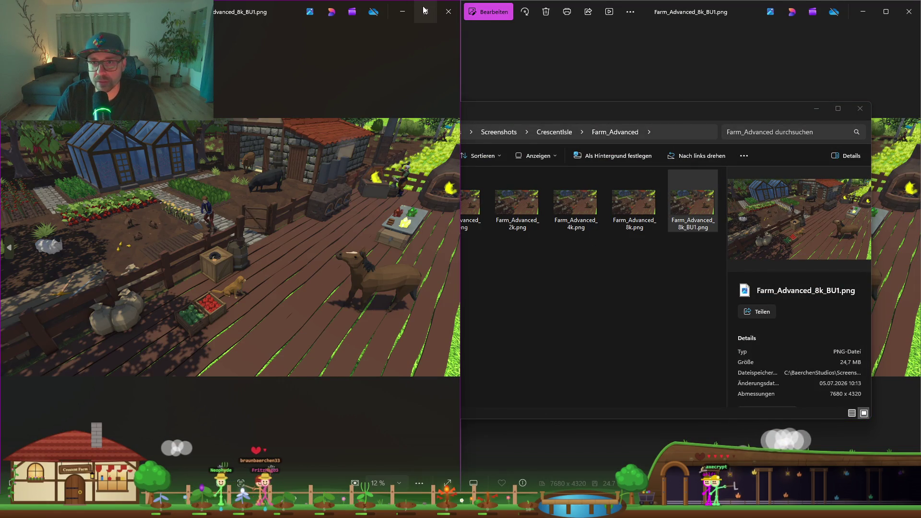
pyautogui.press('super+Up')
pyautogui.scroll(5, 514, 267)
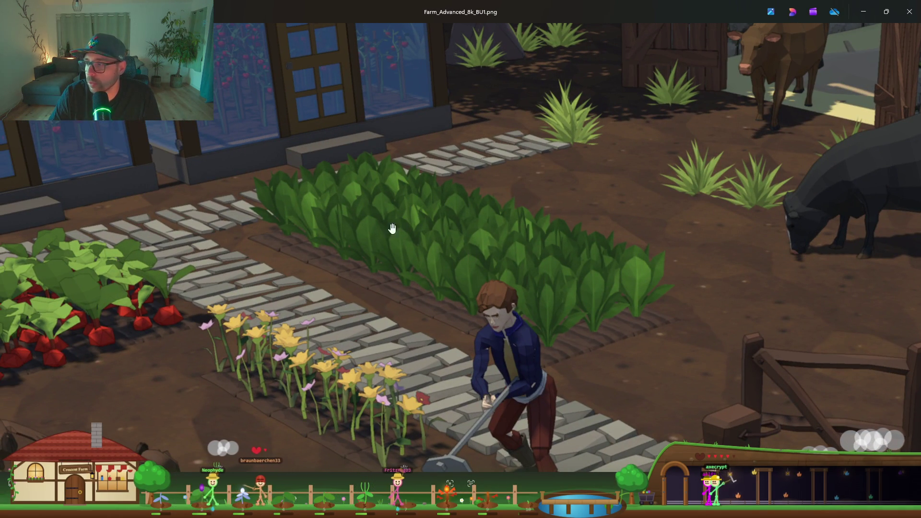
pyautogui.moveTo(408, 243); pyautogui.dragTo(729, 286)
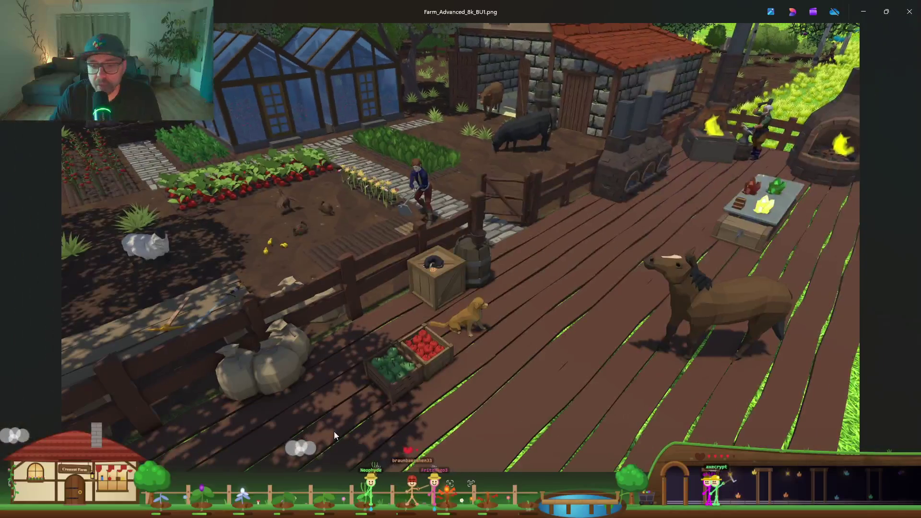
# Step: Open Farm_Advanced_8k.png from the Farm_Advanced folder in a maximized Photos window
pyautogui.click(279, 444)
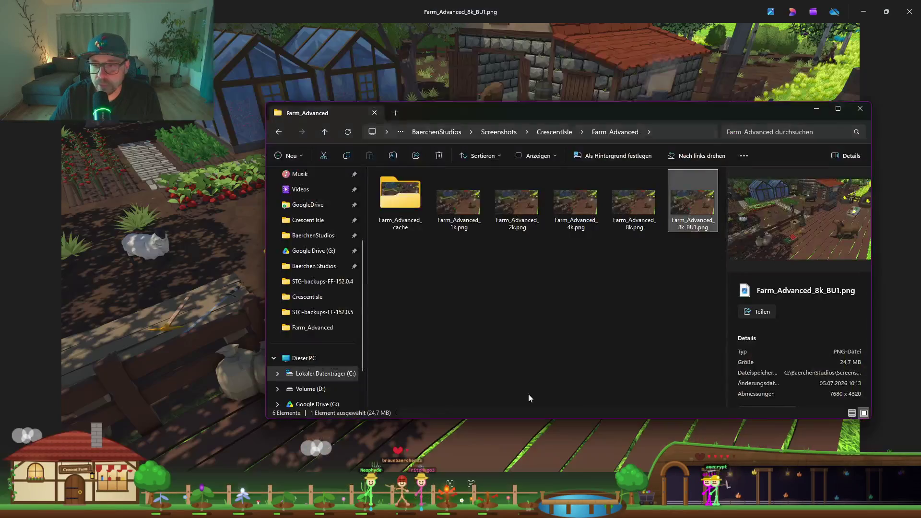
pyautogui.click(631, 209)
pyautogui.doubleClick(632, 210)
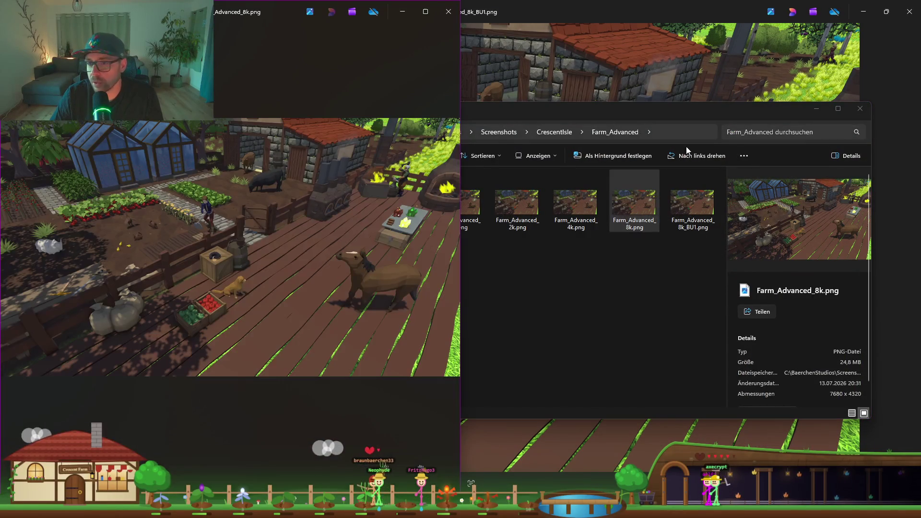
pyautogui.click(425, 12)
# Step: Zoom in and out over the cabbages, greenhouse plants and cacao plant
pyautogui.scroll(5, 425, 150)
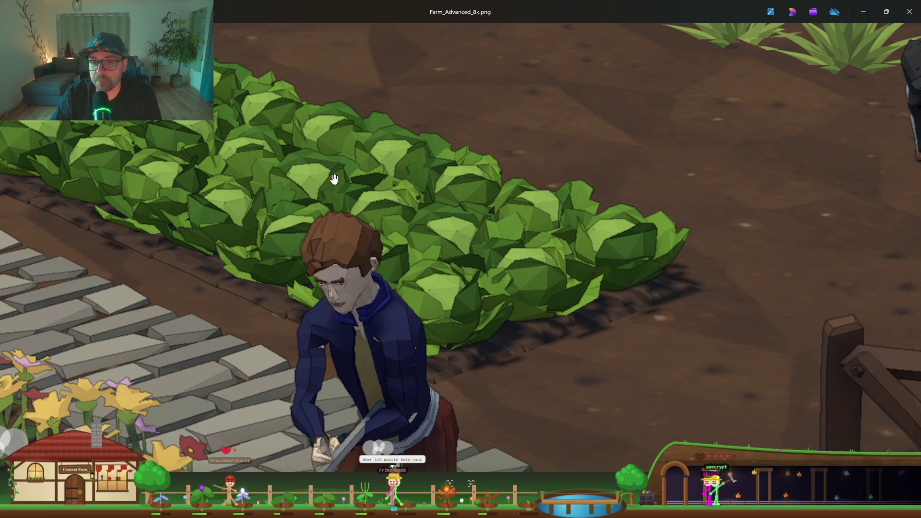
pyautogui.scroll(-2, 334, 179)
pyautogui.scroll(2, 444, 280)
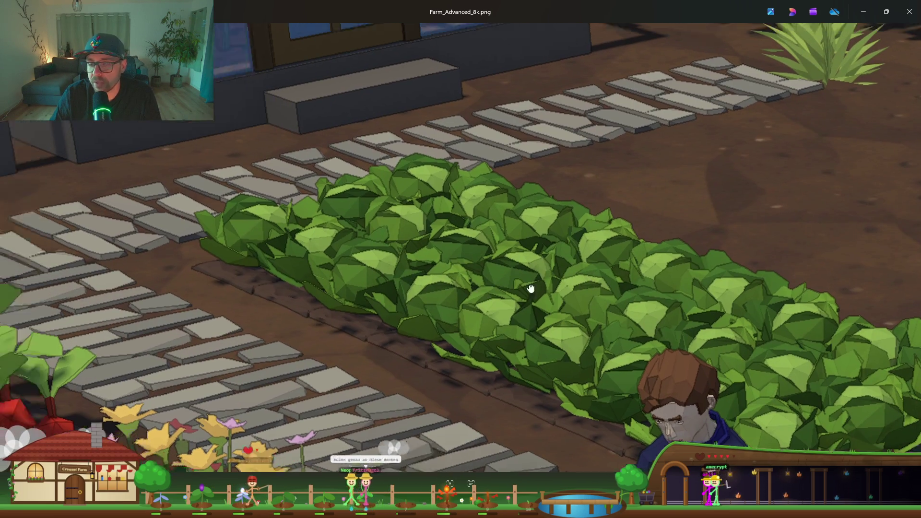
pyautogui.scroll(-2, 528, 287)
pyautogui.scroll(4, 555, 243)
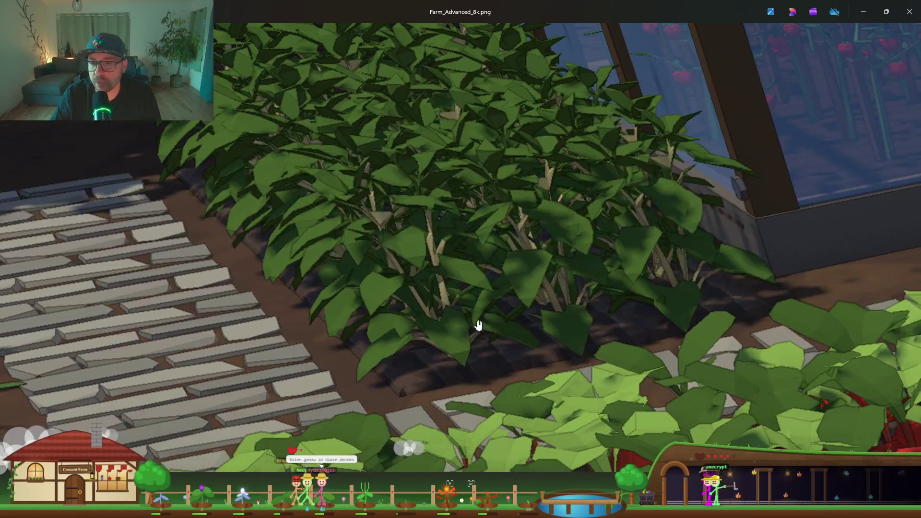
pyautogui.scroll(-2, 376, 109)
pyautogui.scroll(3, 282, 162)
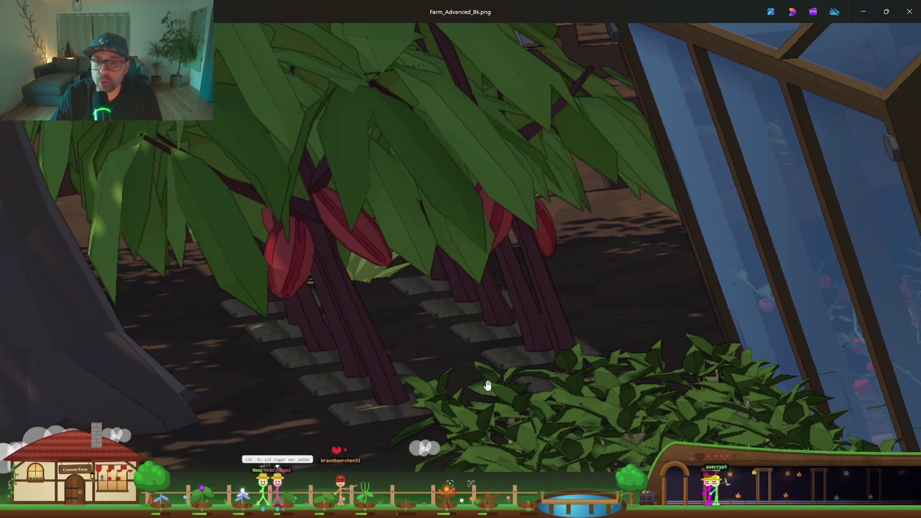
pyautogui.scroll(-5, 320, 194)
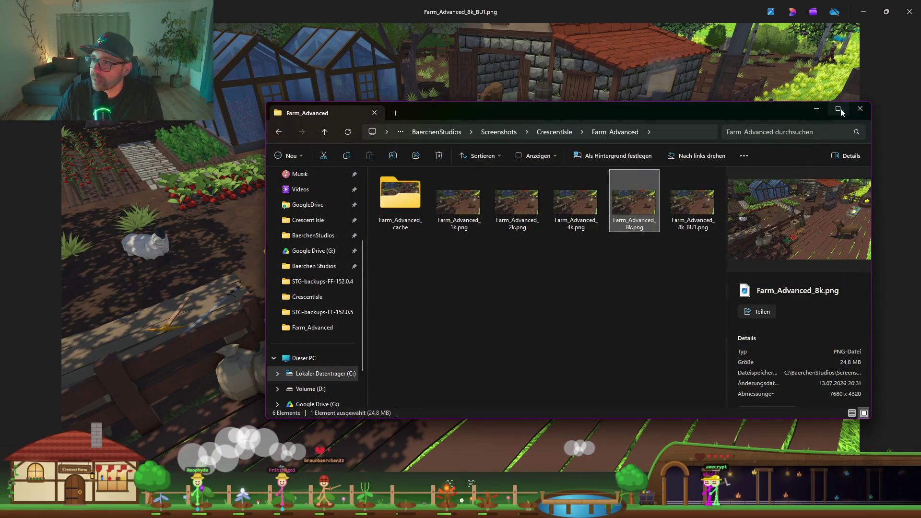
# Step: Close the screenshot viewer and use SceneLoader's LoadEditor to load _BaseCutscene, GameScene, WorldPlayerFarm and WorldSkarnvald
pyautogui.click(861, 109)
pyautogui.click(886, 11)
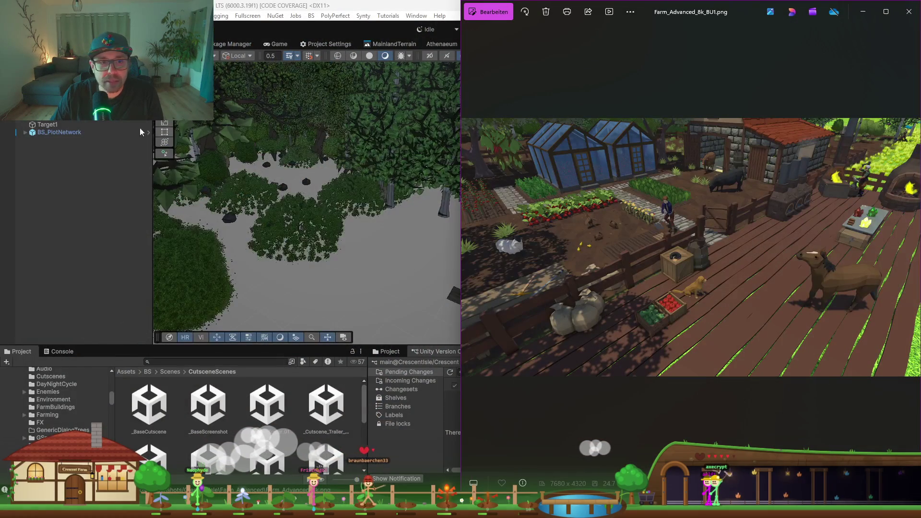
pyautogui.click(909, 12)
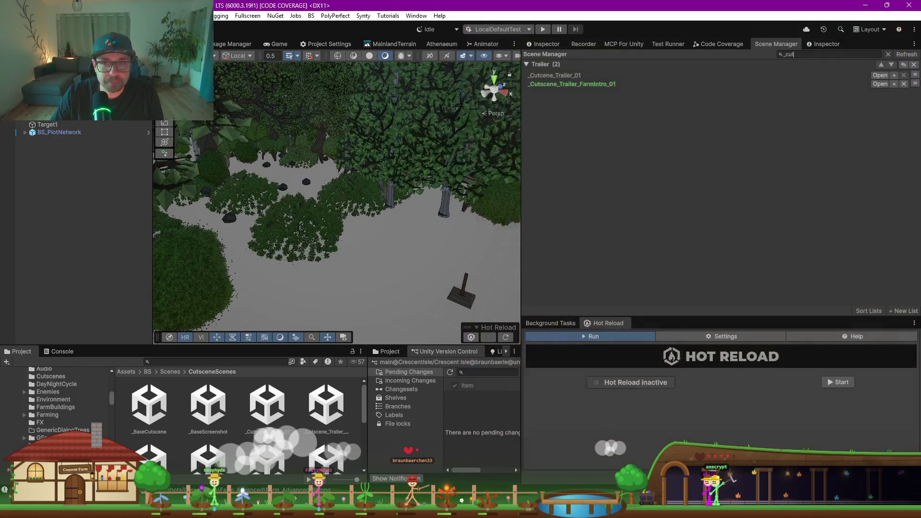
pyautogui.click(550, 45)
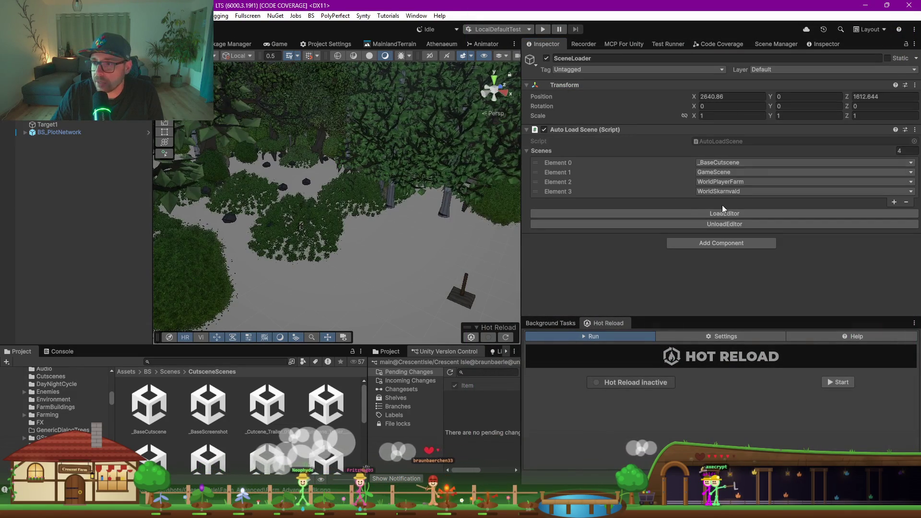
pyautogui.click(718, 214)
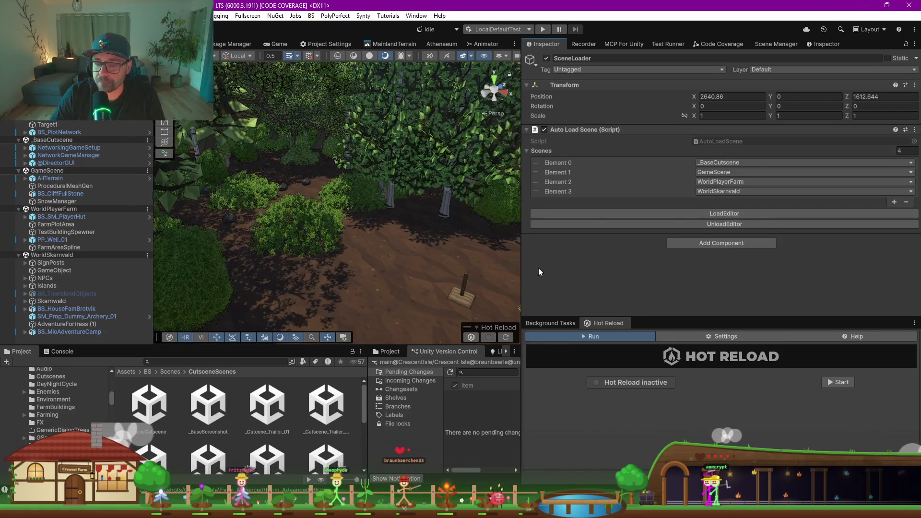
# Step: Widen the scene view and open the Cutscene object in the SLATE editor
pyautogui.moveTo(522, 270); pyautogui.dragTo(717, 270)
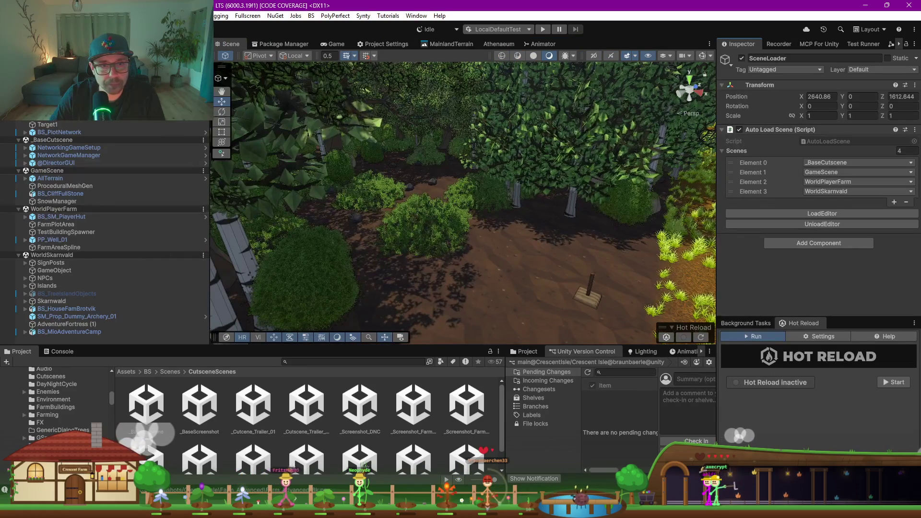
pyautogui.click(423, 174)
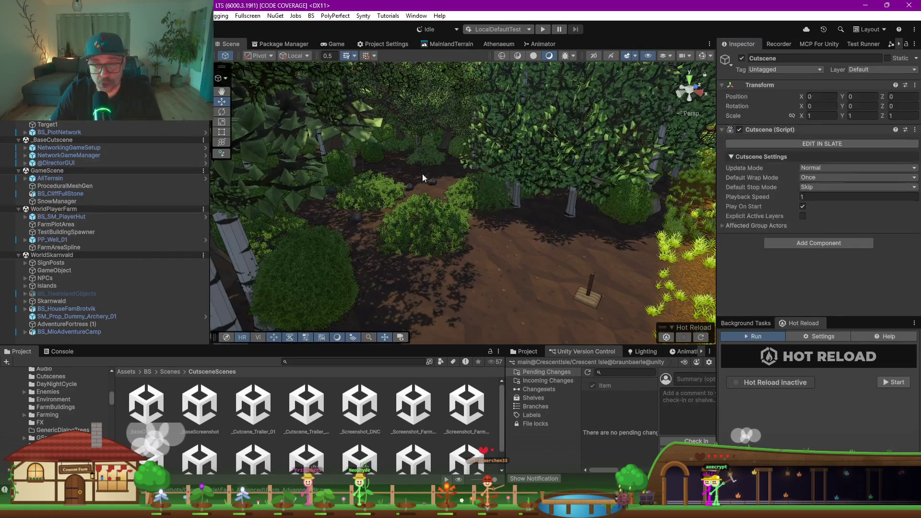
pyautogui.click(813, 145)
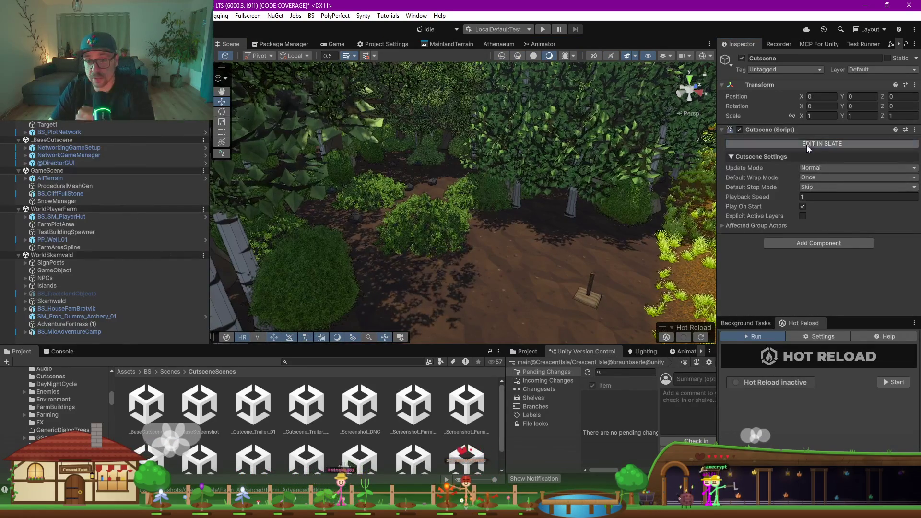
# Step: Switch to the Game view, enlarge the SLATE timeline, and play the cutscene preview
pyautogui.click(336, 44)
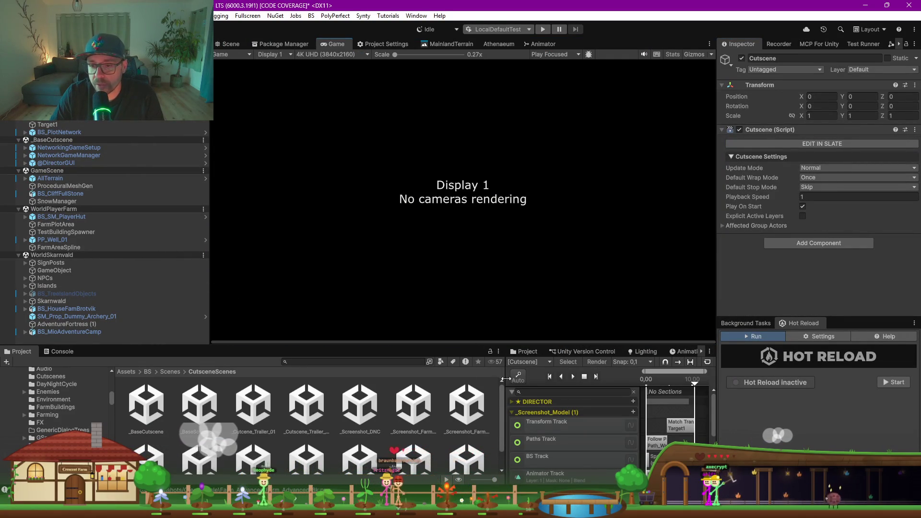
pyautogui.moveTo(504, 387); pyautogui.dragTo(215, 389)
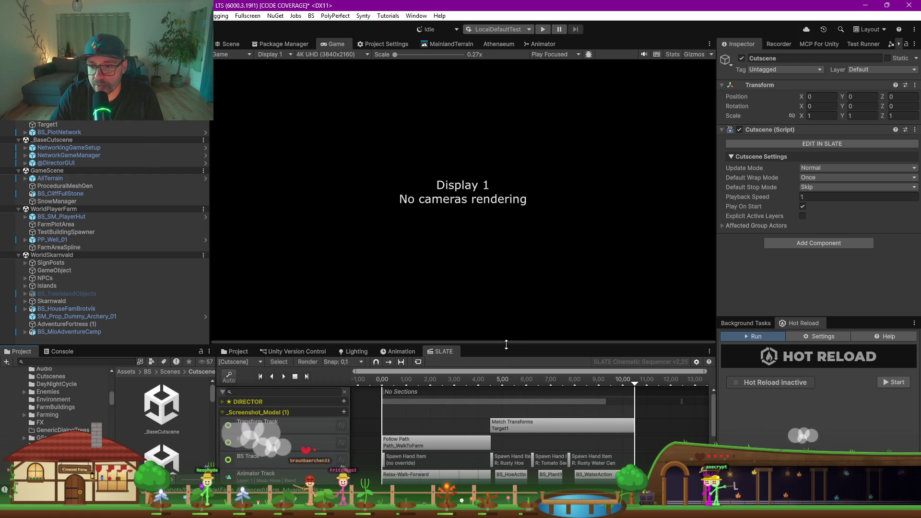
pyautogui.moveTo(506, 344); pyautogui.dragTo(504, 213)
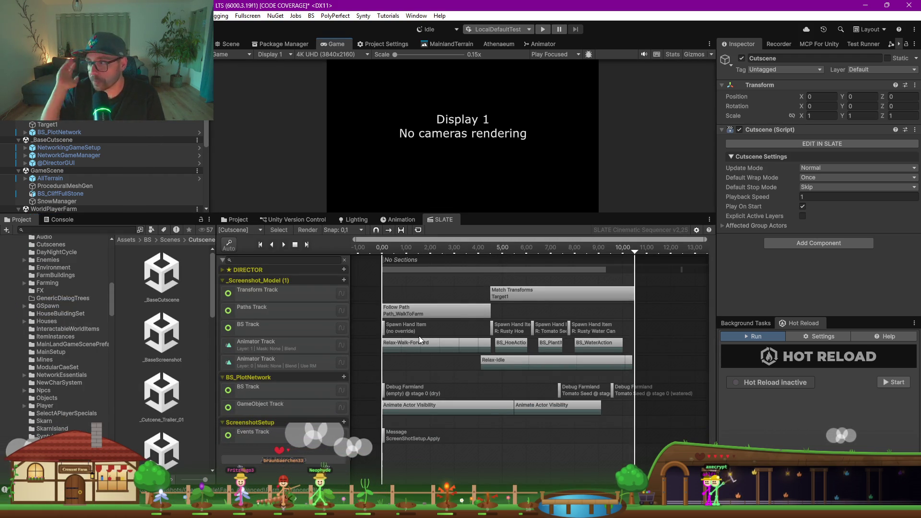
pyautogui.click(284, 245)
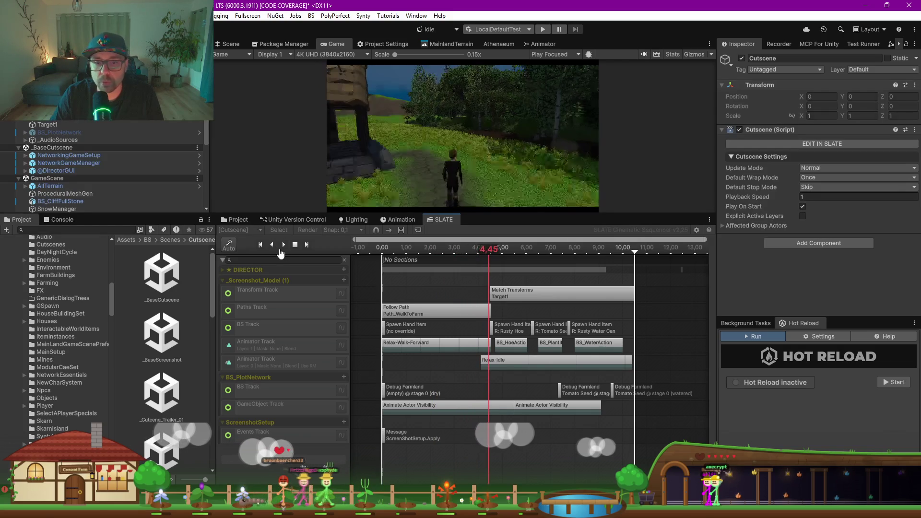
# Step: Stop the preview, scrub the SLATE playhead from 3.5 to about 5.50 seconds, and return to the Scene view
pyautogui.click(278, 244)
pyautogui.click(456, 250)
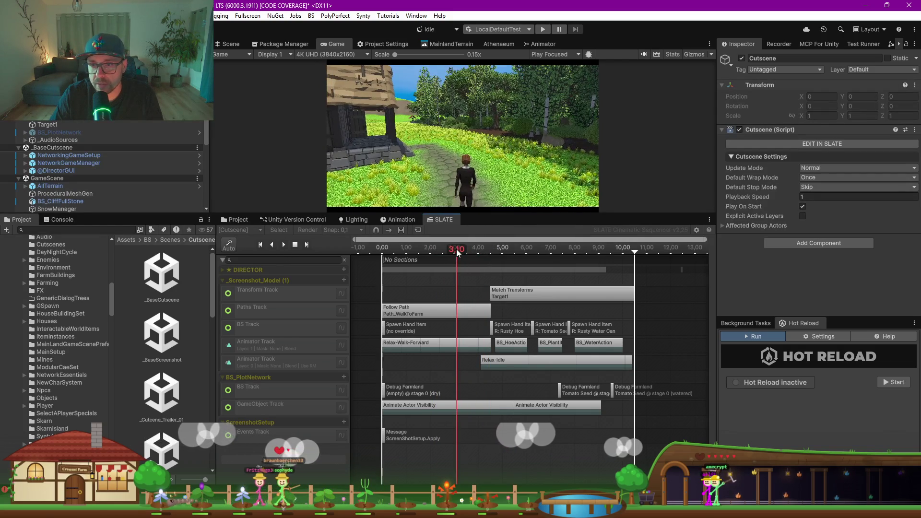
pyautogui.click(467, 250)
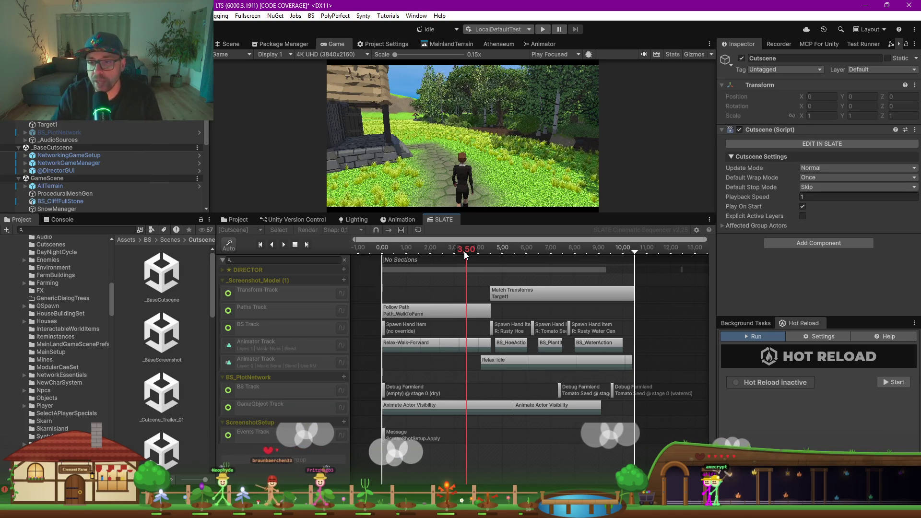
pyautogui.moveTo(463, 252); pyautogui.dragTo(514, 251)
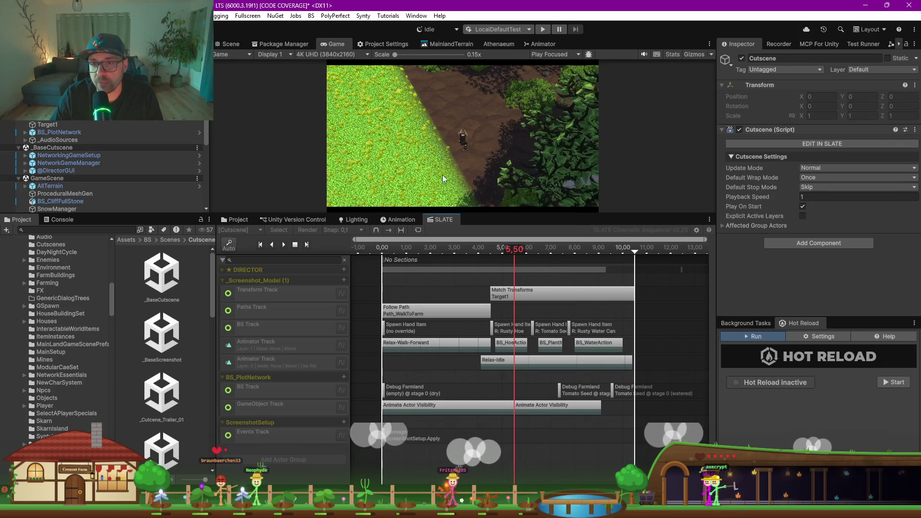
pyautogui.click(233, 42)
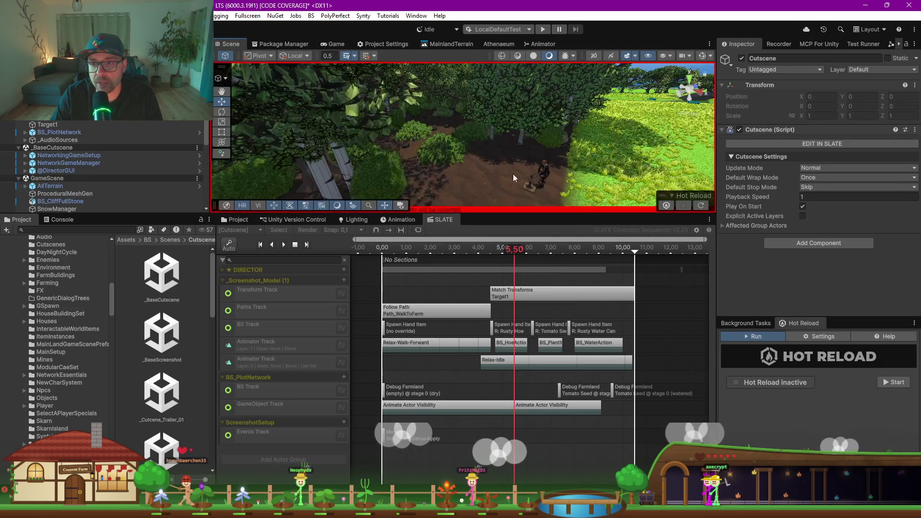
# Step: Make the scene view taller, exit the SLATE preview, and orbit and zoom around the farm plot
pyautogui.moveTo(557, 205)
pyautogui.mouseDown()
pyautogui.moveTo(556, 329)
pyautogui.moveTo(555, 278)
pyautogui.mouseUp()
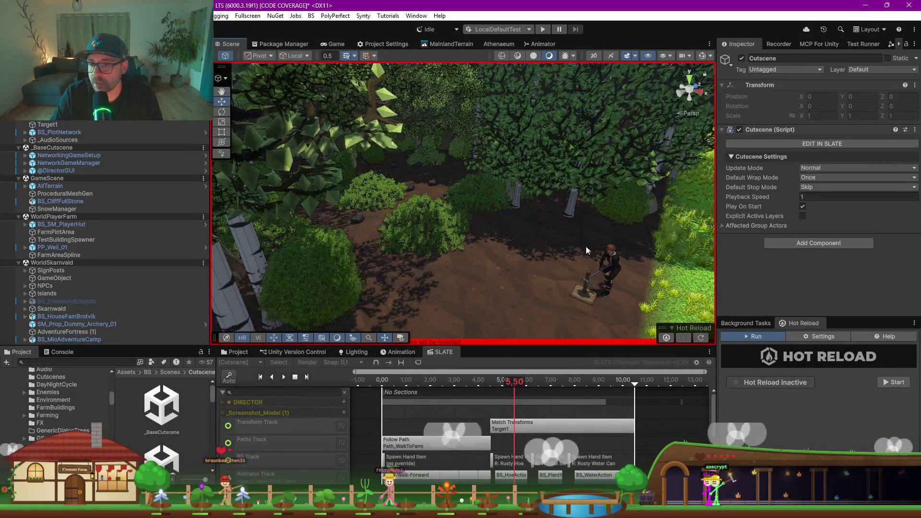
pyautogui.click(281, 379)
pyautogui.moveTo(620, 258)
pyautogui.mouseDown()
pyautogui.moveTo(535, 287)
pyautogui.moveTo(534, 277)
pyautogui.mouseUp()
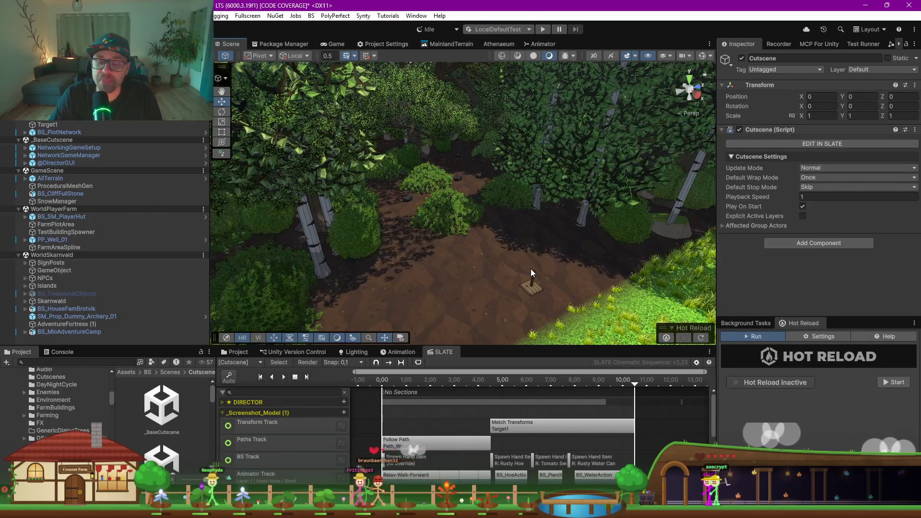
pyautogui.scroll(-4, 543, 280)
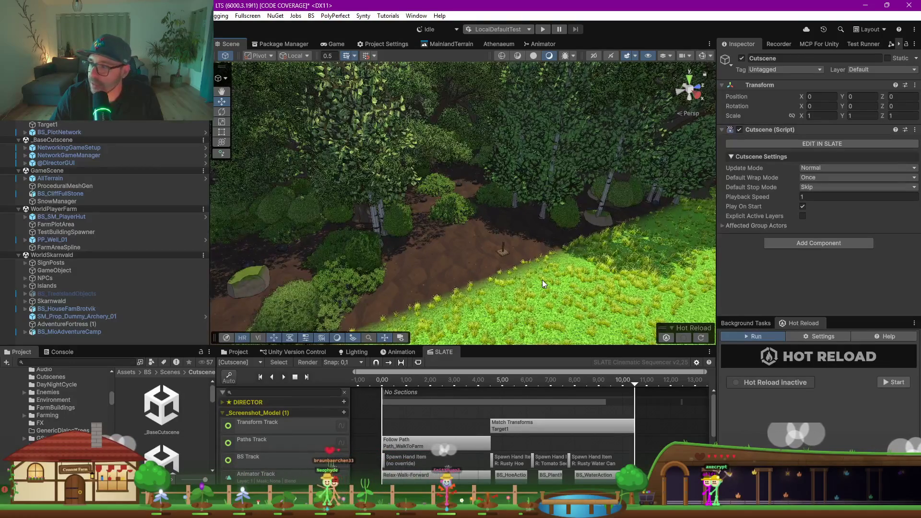
pyautogui.scroll(2, 542, 280)
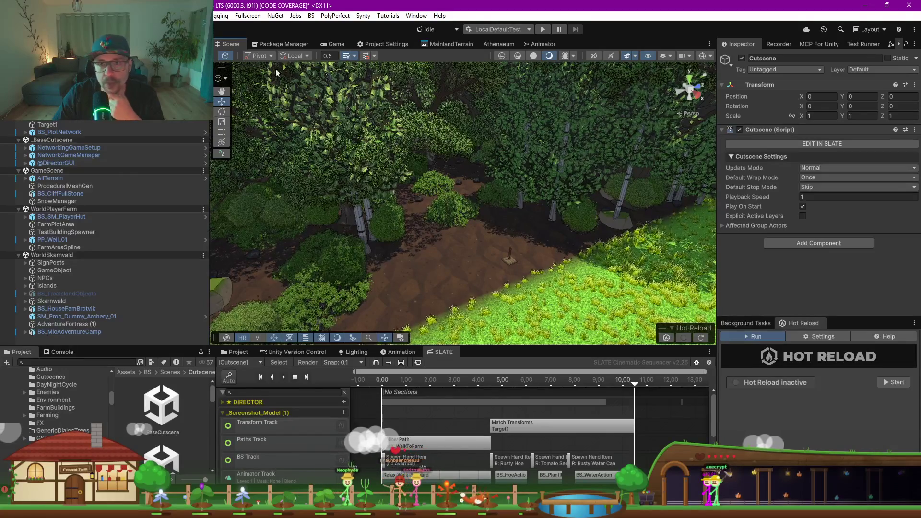
pyautogui.moveTo(452, 235)
pyautogui.mouseDown()
pyautogui.moveTo(543, 193)
pyautogui.moveTo(499, 218)
pyautogui.moveTo(450, 203)
pyautogui.moveTo(438, 272)
pyautogui.moveTo(416, 272)
pyautogui.mouseUp()
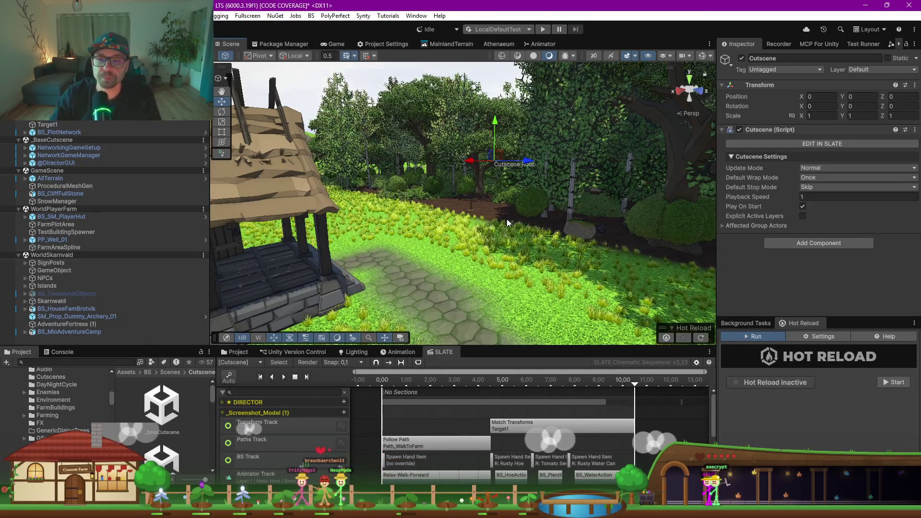
pyautogui.press('w')
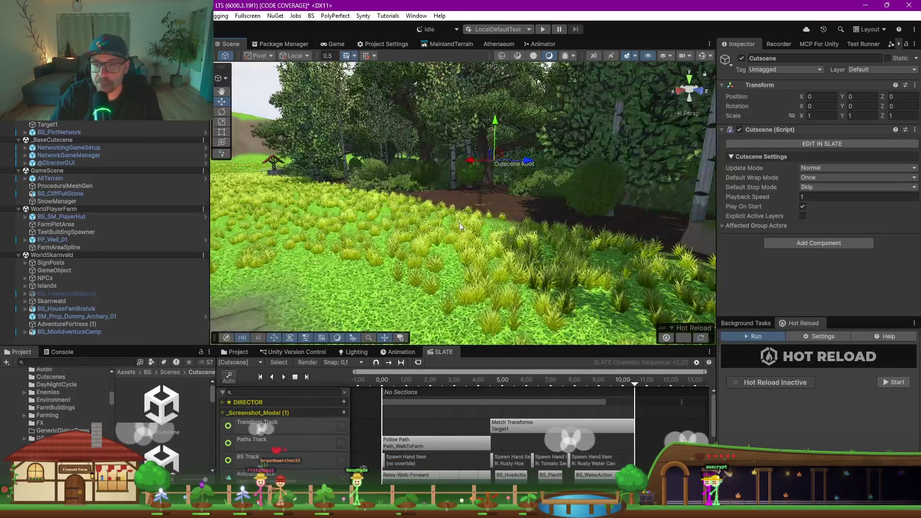
pyautogui.press('w')
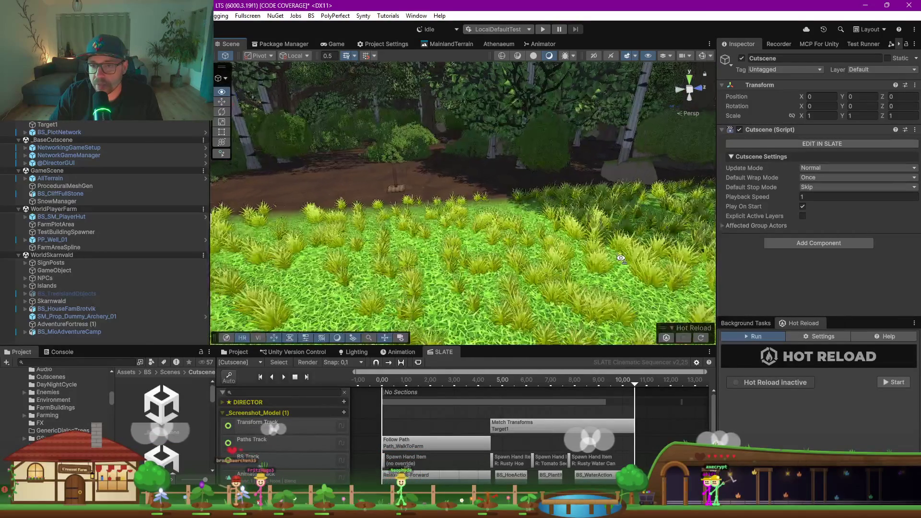
pyautogui.press('w')
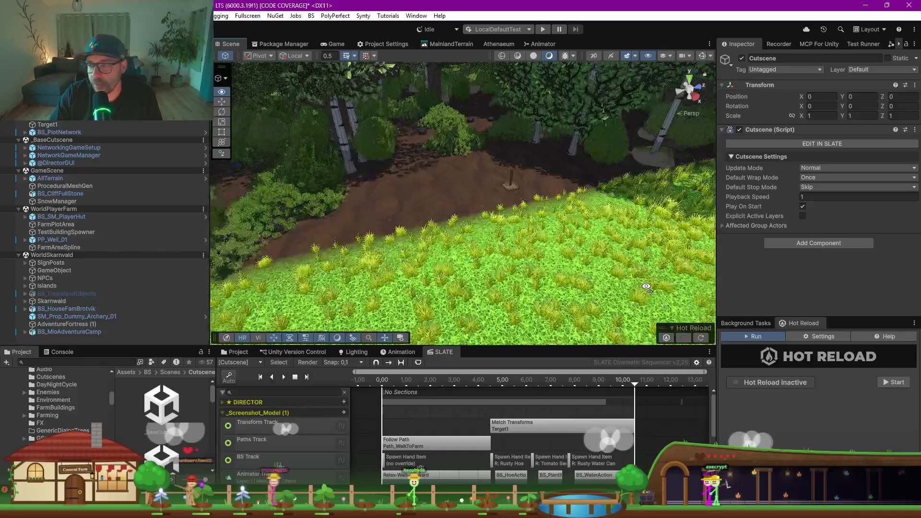
pyautogui.press('w')
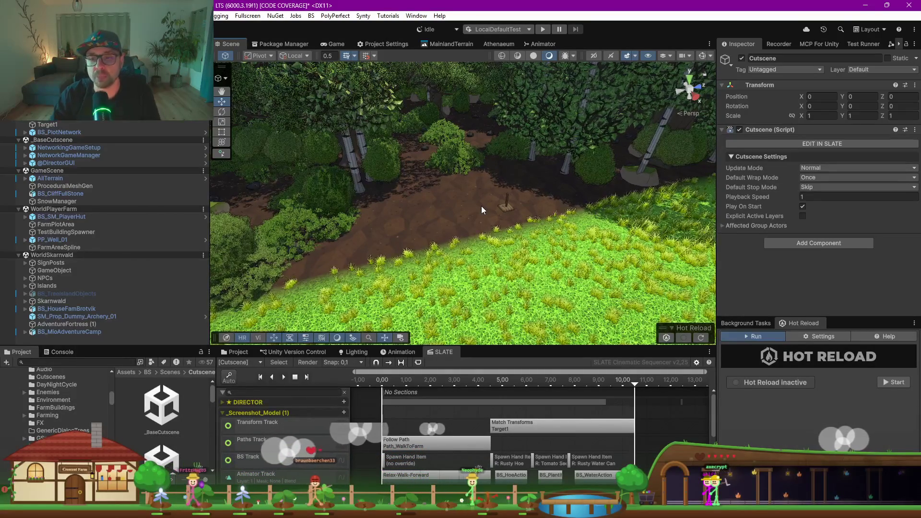
pyautogui.scroll(-1, 481, 205)
pyautogui.scroll(-2, 481, 206)
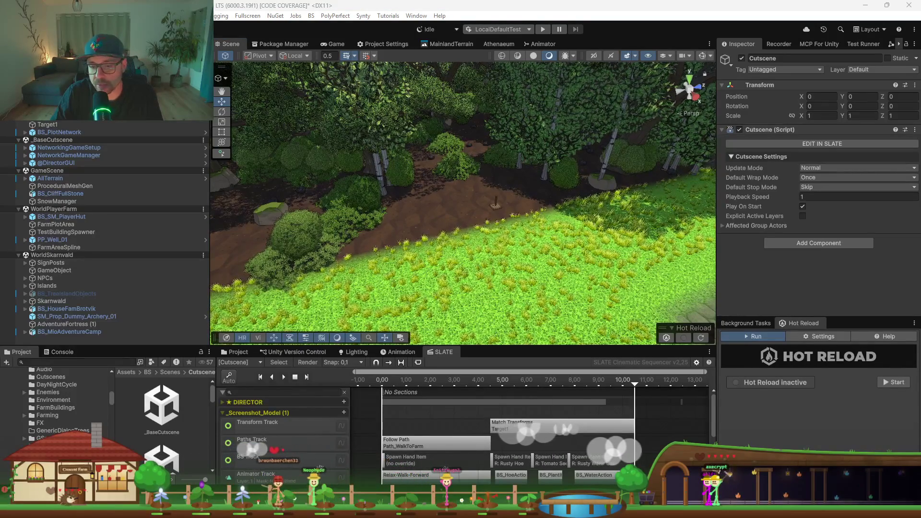
# Step: View Farm_Advanced_4k.png full-screen from the screenshots folder, then minimize the viewer and the folder
pyautogui.moveTo(399, 509)
pyautogui.moveTo(444, 455)
pyautogui.click(346, 456)
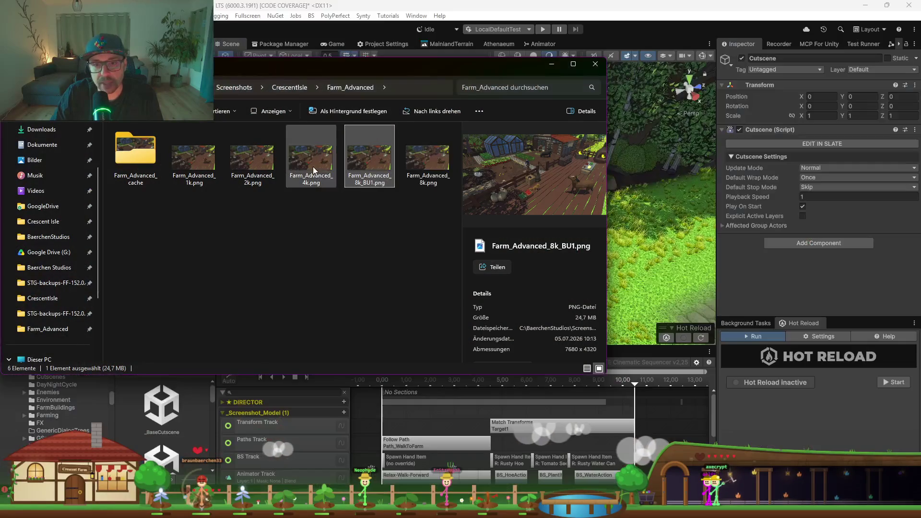
pyautogui.click(311, 159)
pyautogui.press('Return')
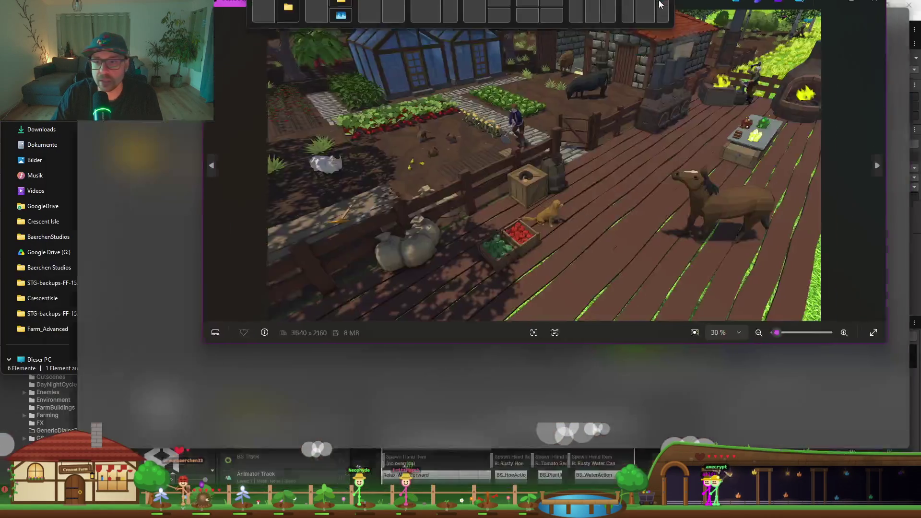
pyautogui.moveTo(660, 4); pyautogui.dragTo(660, 5)
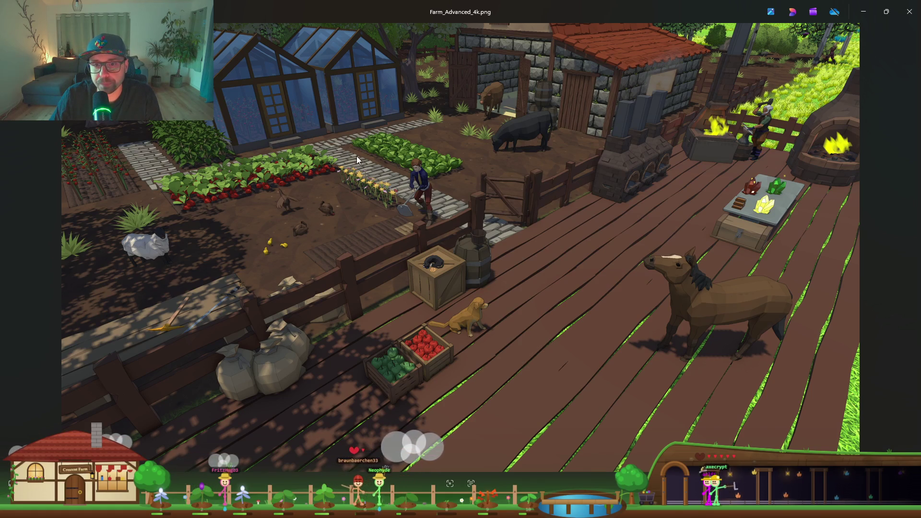
pyautogui.click(866, 9)
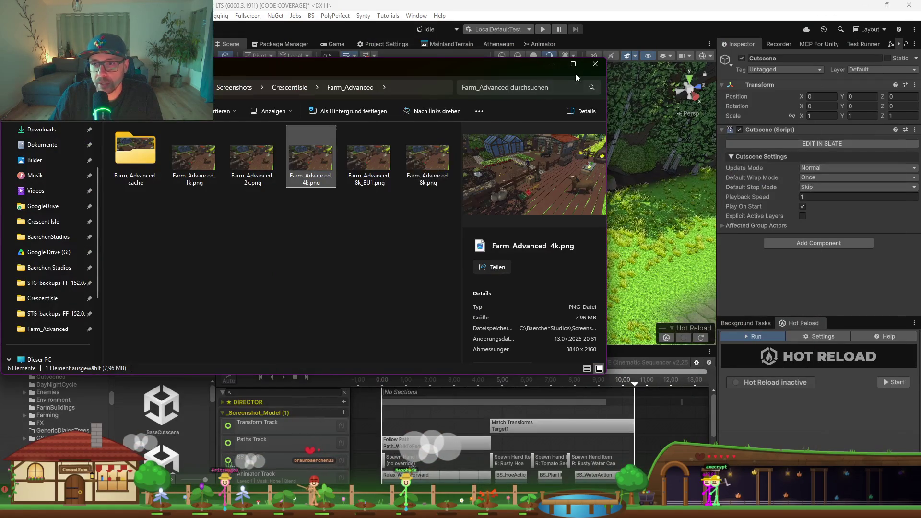
pyautogui.click(556, 68)
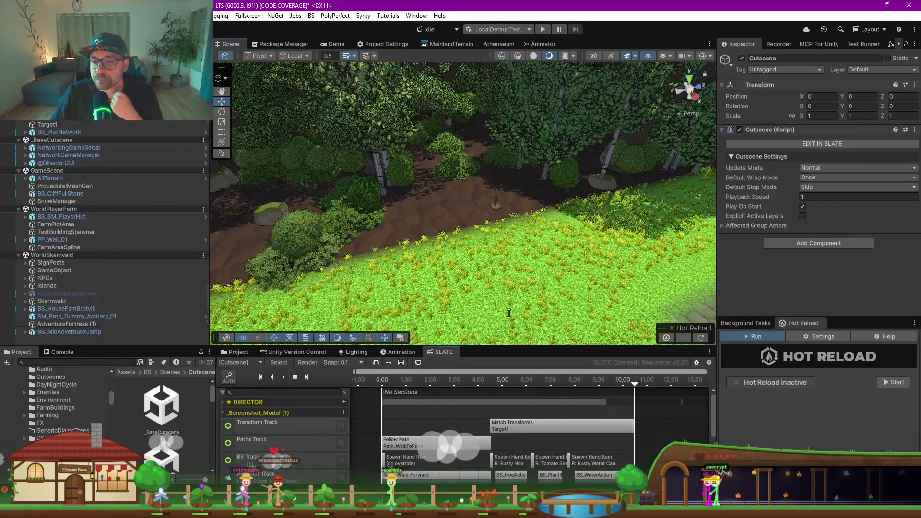
# Step: Raise the splitter above the bottom panels so every SLATE track and clip is visible
pyautogui.moveTo(513, 346); pyautogui.dragTo(480, 205)
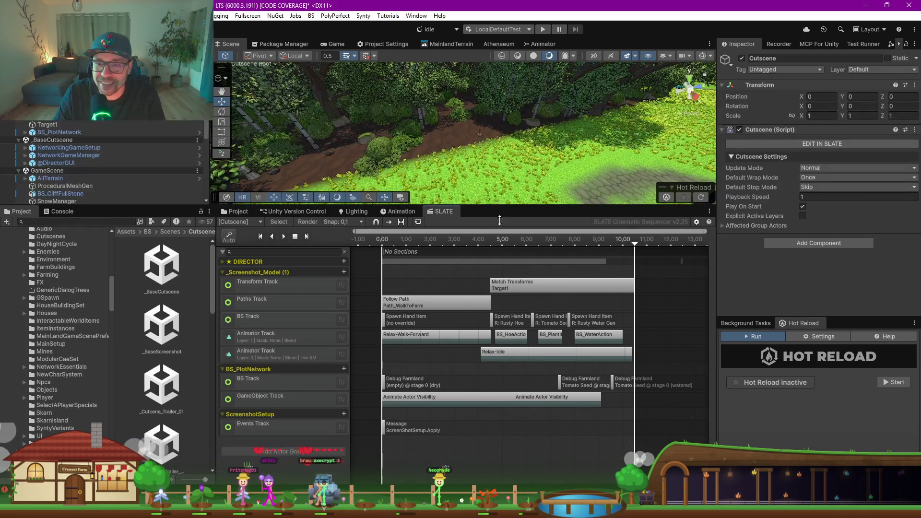
# Step: Enlarge the scene, select the Follow Path clip, and preview the cutscene at 3.10 seconds
pyautogui.moveTo(500, 208); pyautogui.dragTo(496, 214)
pyautogui.scroll(5, 485, 160)
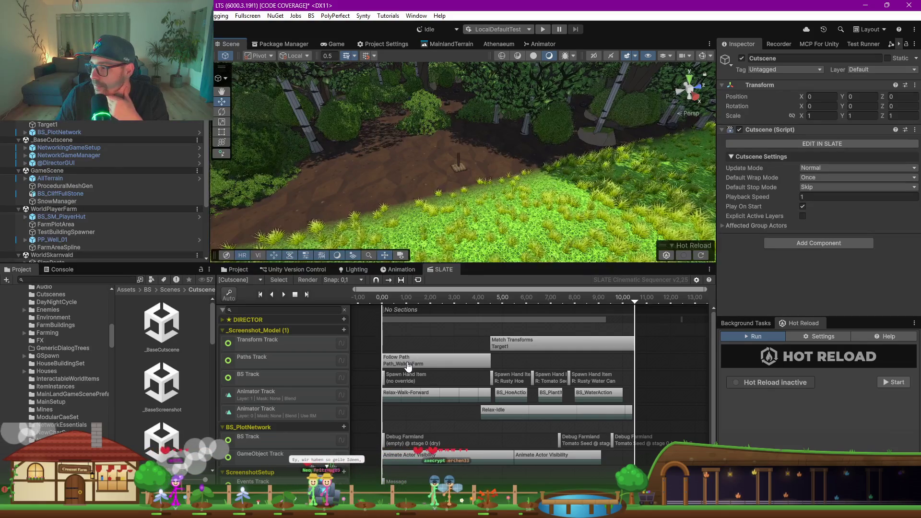
pyautogui.click(398, 367)
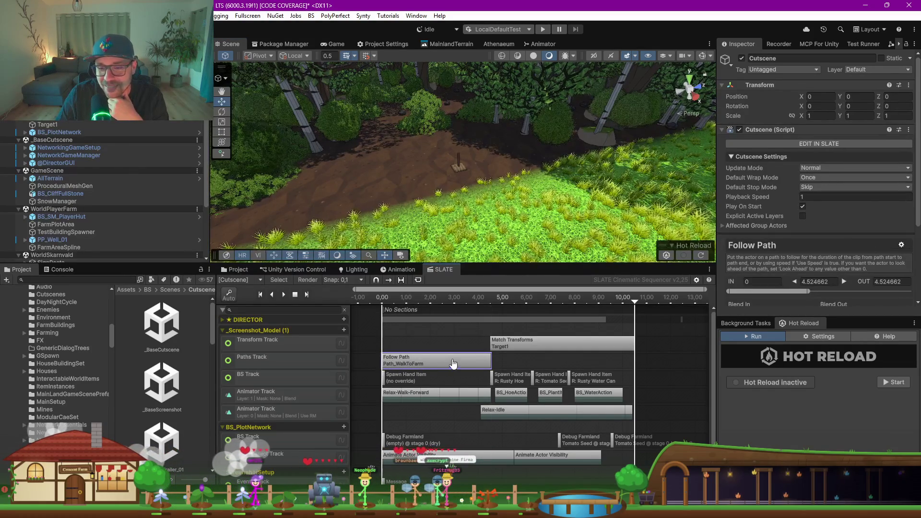
pyautogui.click(388, 301)
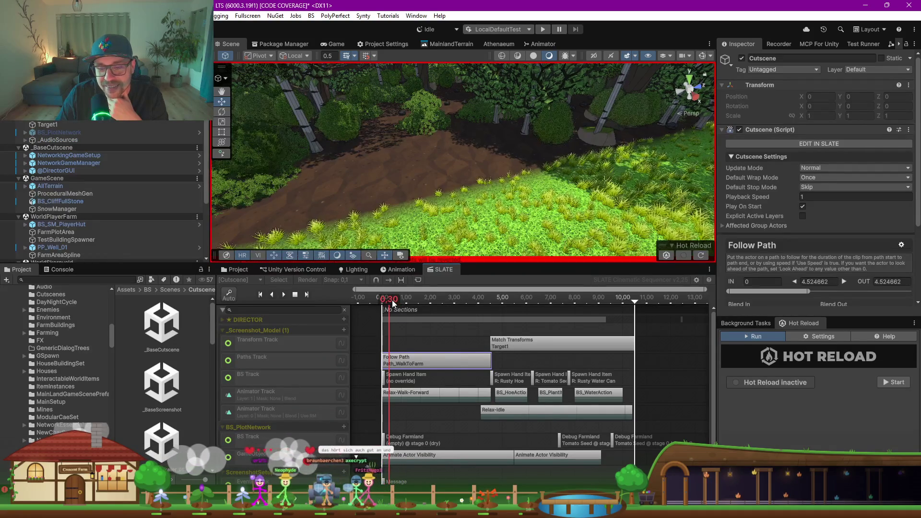
pyautogui.click(457, 299)
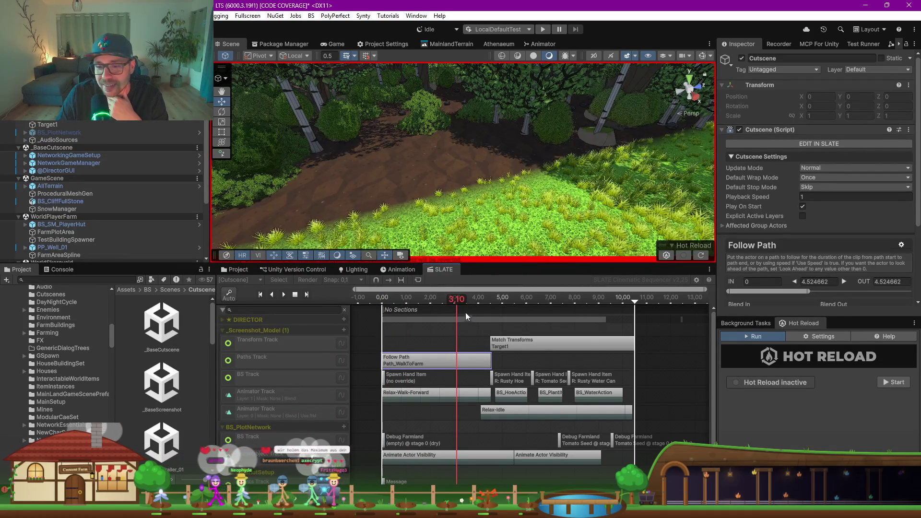
# Step: Inspect the Relax-Walk-Forward and Follow Path clips, then enlarge the scene and select AllTerrain
pyautogui.click(393, 395)
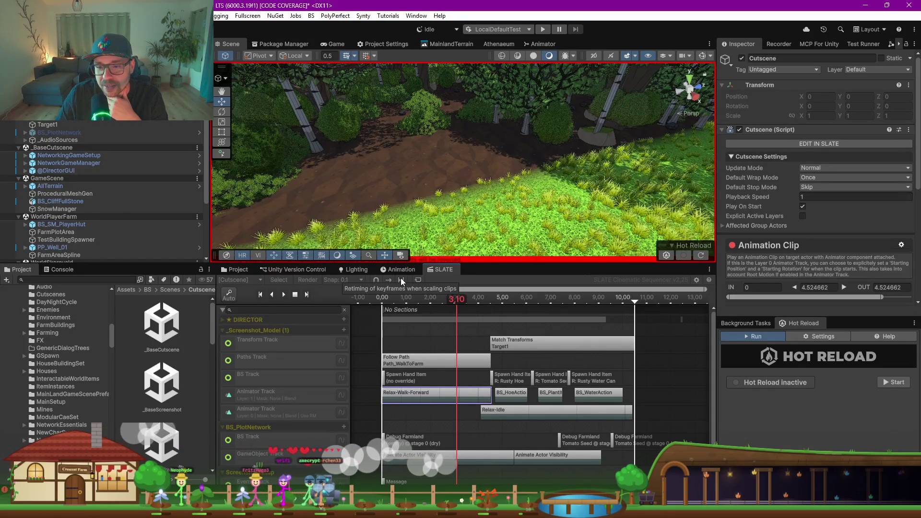
pyautogui.click(484, 361)
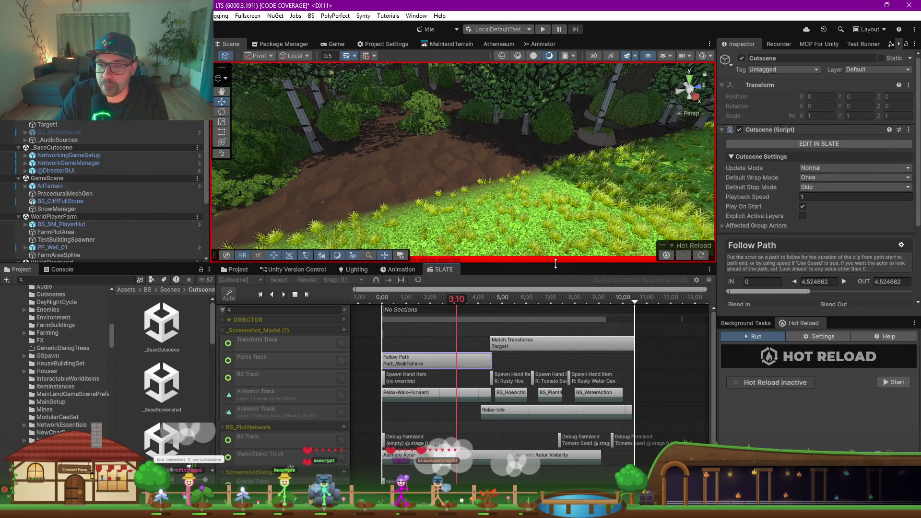
pyautogui.moveTo(557, 263); pyautogui.dragTo(557, 328)
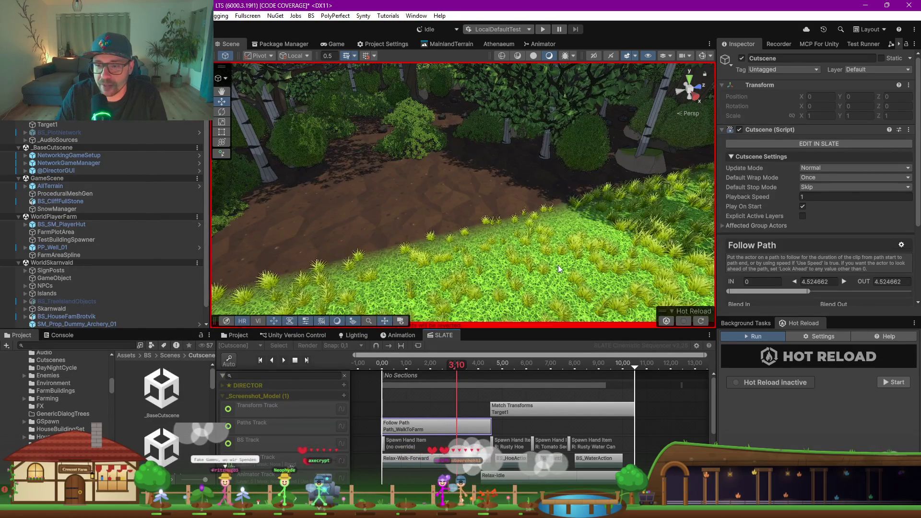
pyautogui.click(559, 266)
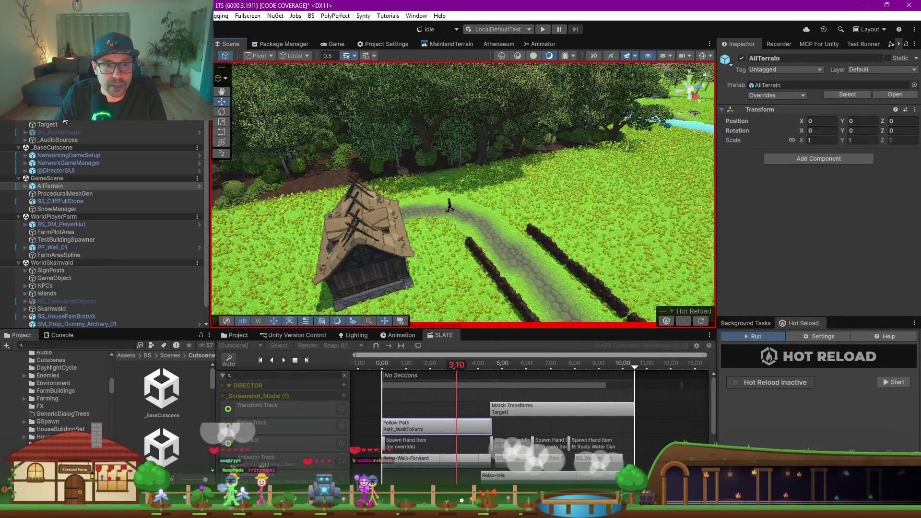
# Step: Delete knot 0 from Path_WalkToFarm so the Follow Path clip shortens to about 2.36 seconds
pyautogui.click(415, 200)
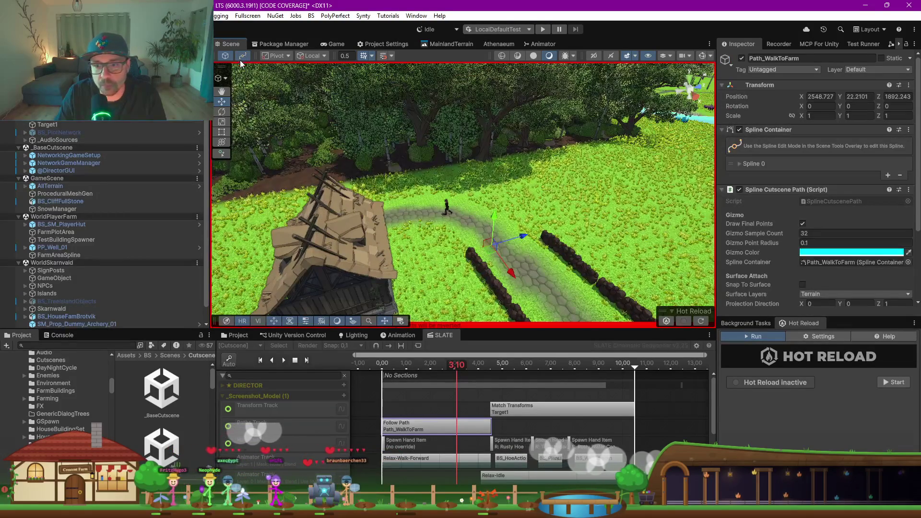
pyautogui.moveTo(508, 186); pyautogui.dragTo(410, 292)
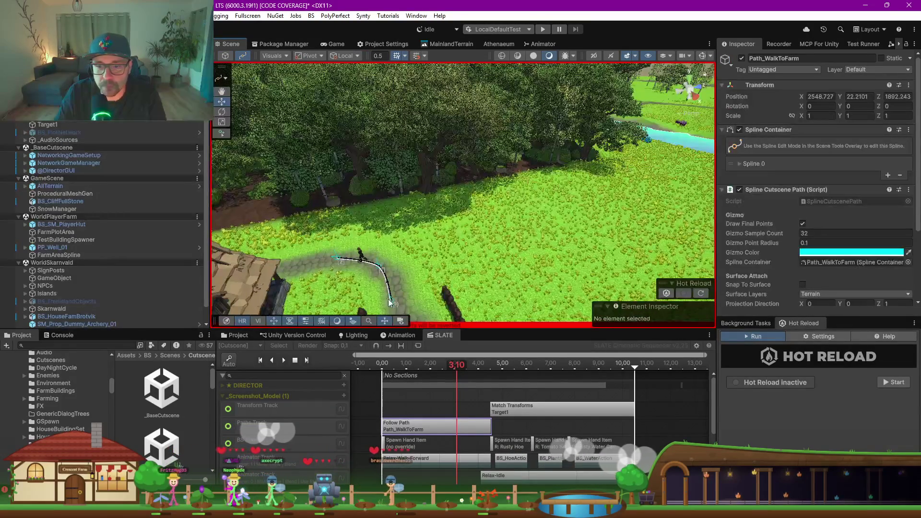
pyautogui.click(391, 299)
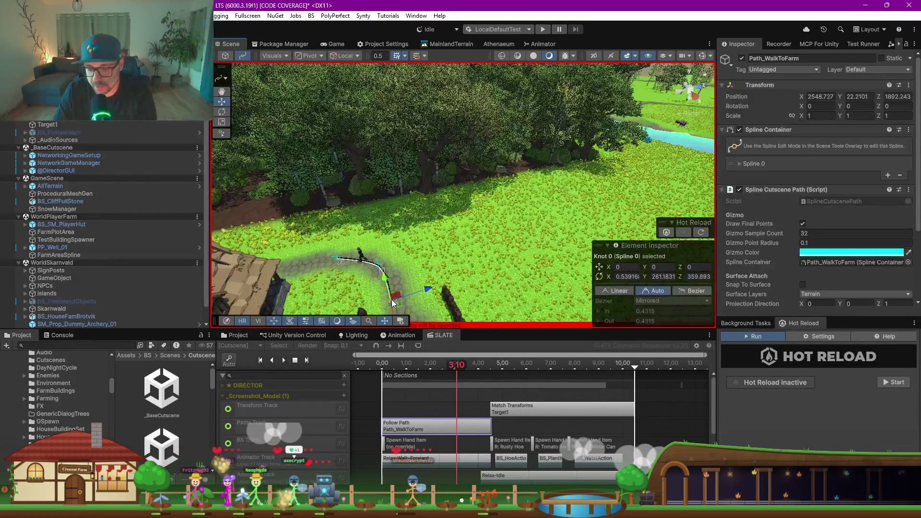
pyautogui.press('Delete')
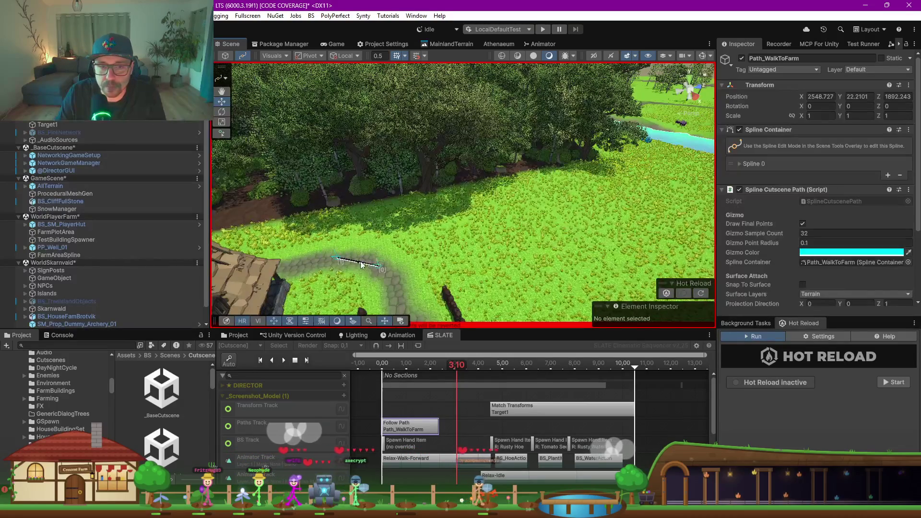
pyautogui.press('d')
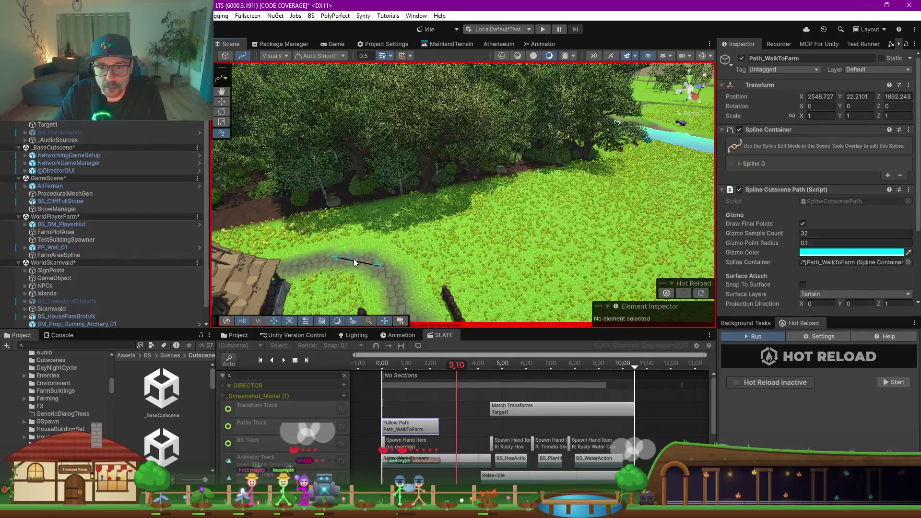
pyautogui.press('Escape')
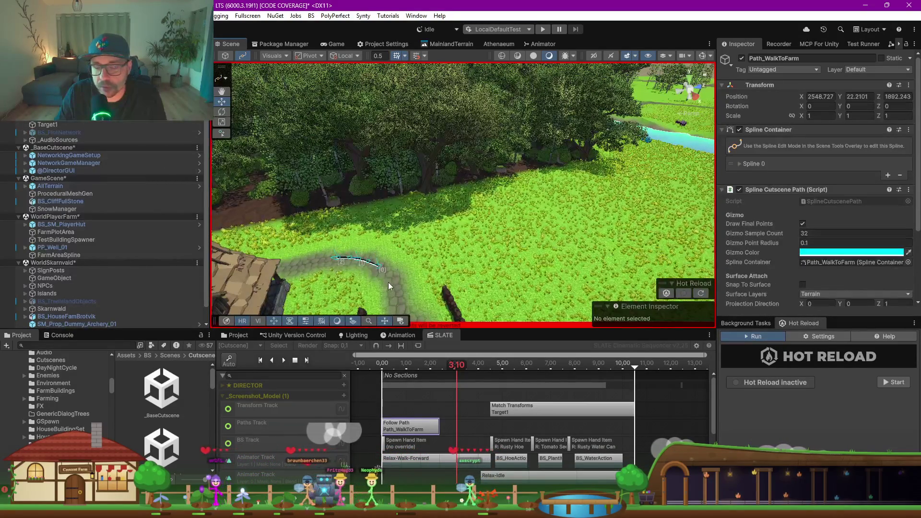
pyautogui.click(403, 425)
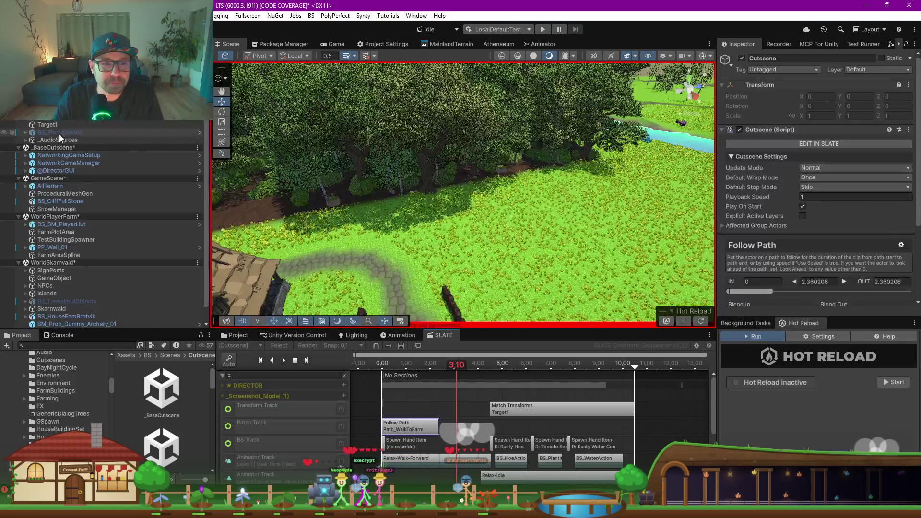
# Step: Enable spline editing on Path_WalkToFarm and drag its first knot further left along the cobblestone path
pyautogui.click(396, 266)
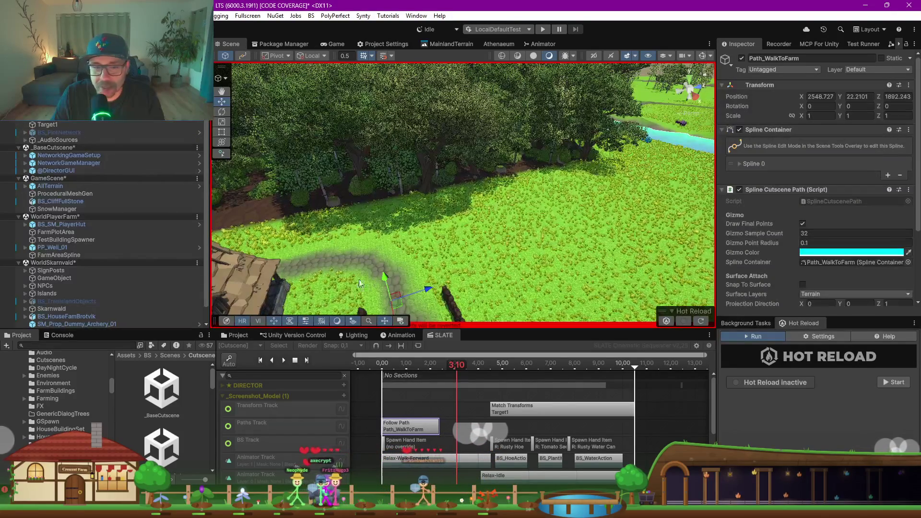
pyautogui.click(242, 56)
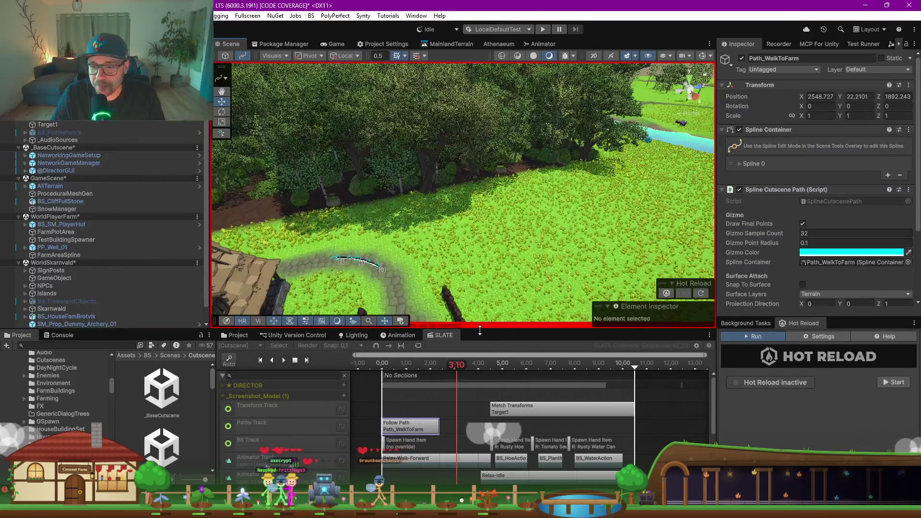
pyautogui.moveTo(479, 332); pyautogui.dragTo(479, 372)
pyautogui.scroll(5, 362, 284)
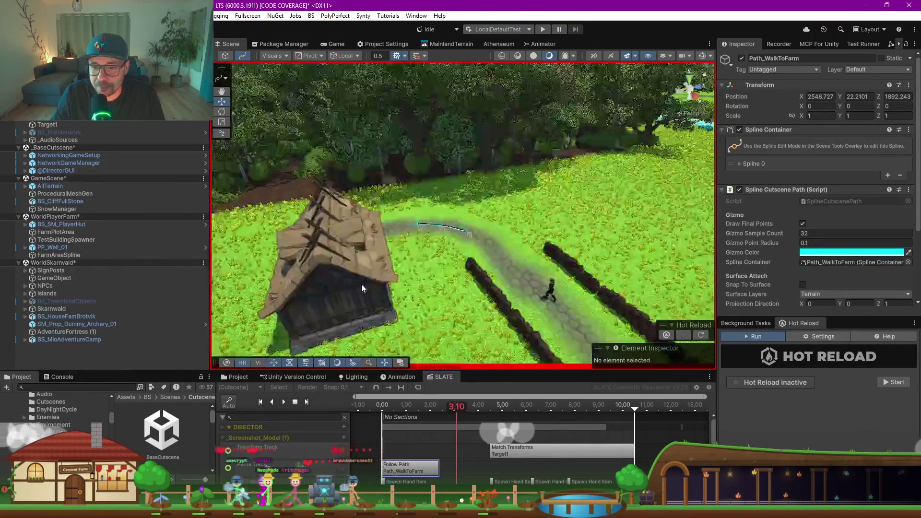
pyautogui.scroll(5, 444, 251)
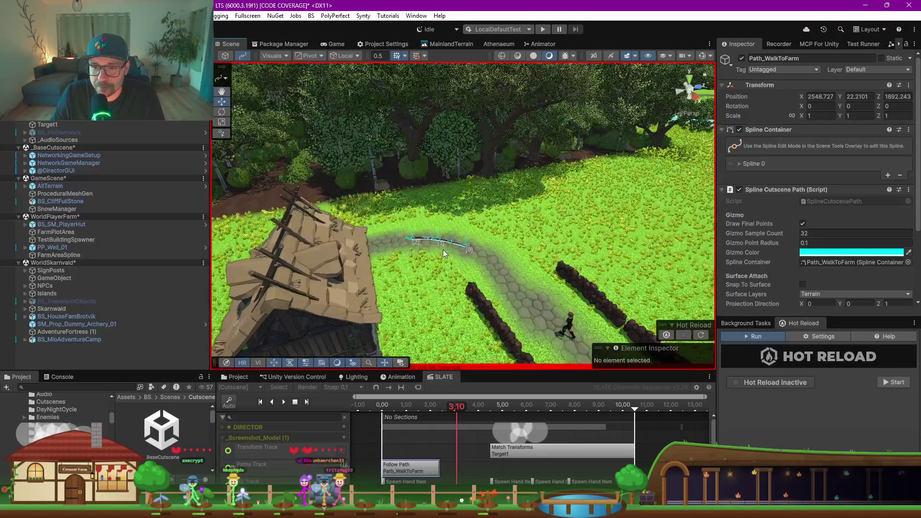
pyautogui.scroll(1, 444, 254)
pyautogui.click(455, 268)
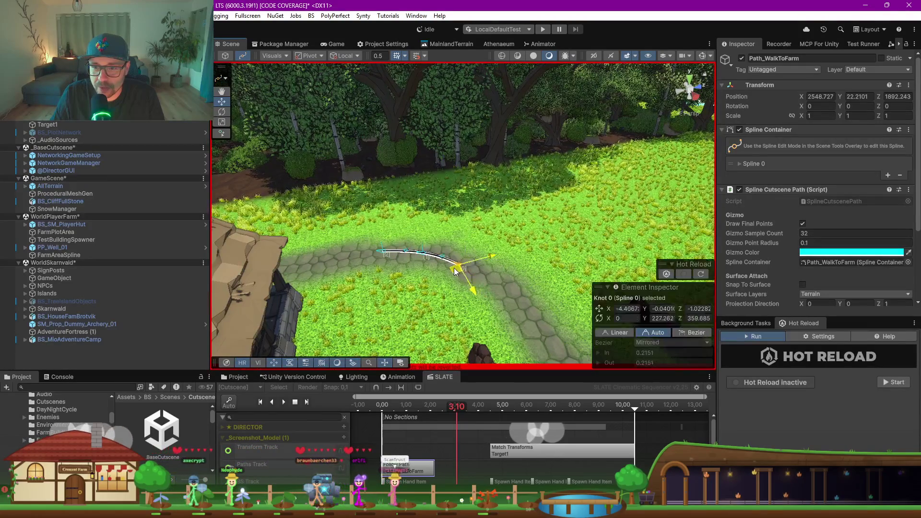
pyautogui.moveTo(455, 271); pyautogui.dragTo(428, 267)
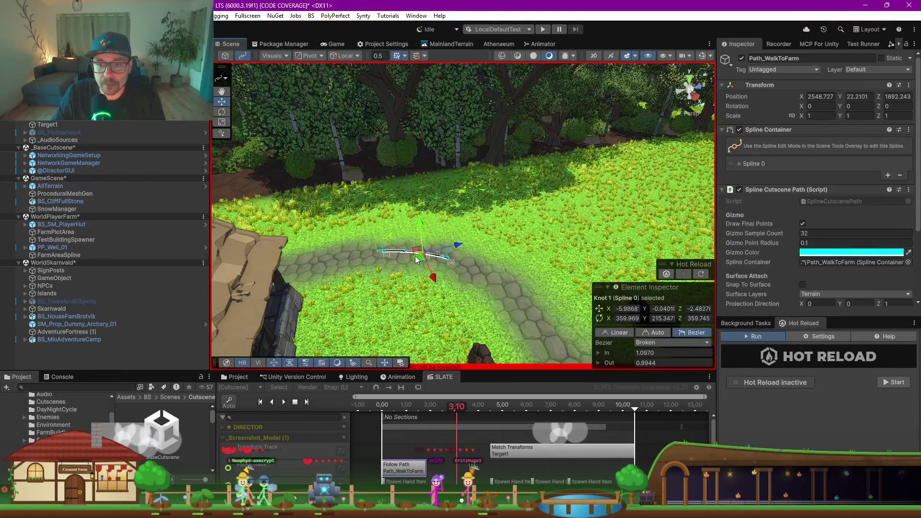
pyautogui.click(414, 256)
pyautogui.moveTo(450, 261); pyautogui.dragTo(434, 264)
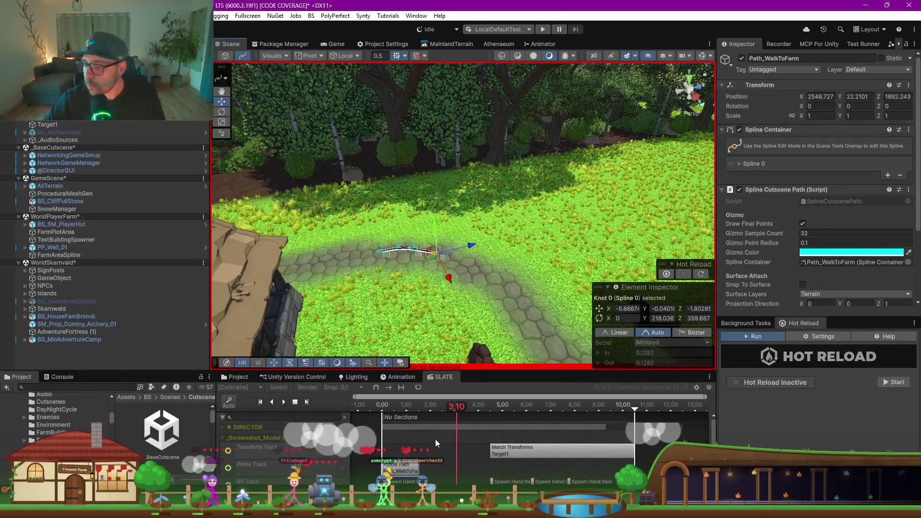
pyautogui.moveTo(491, 302)
pyautogui.mouseDown()
pyautogui.moveTo(492, 357)
pyautogui.moveTo(474, 259)
pyautogui.mouseUp()
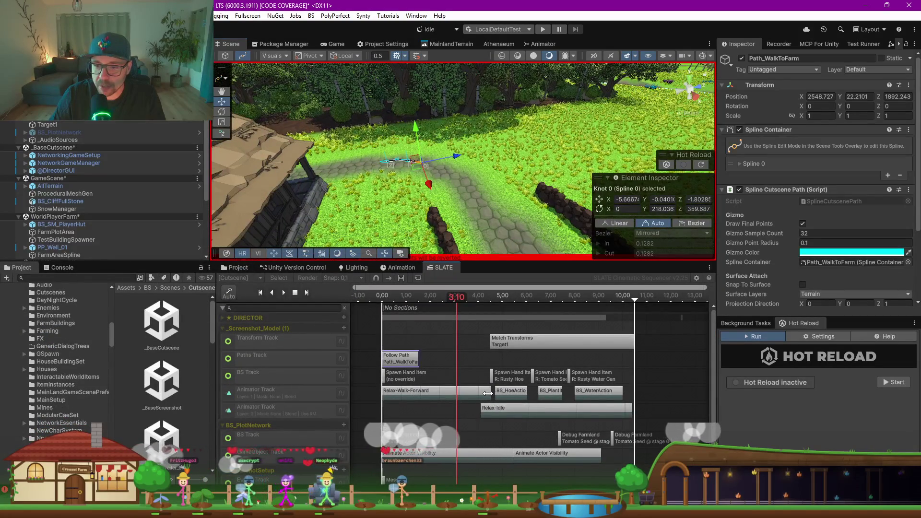
# Step: Shorten the Relax-Walk-Forward clip and the first Animate Actor Visibility clip in SLATE
pyautogui.moveTo(493, 392); pyautogui.dragTo(419, 390)
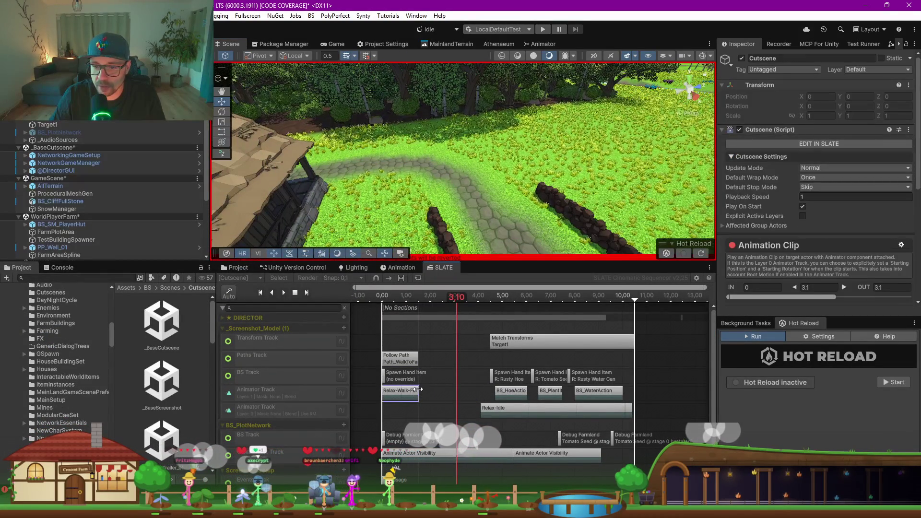
pyautogui.click(489, 456)
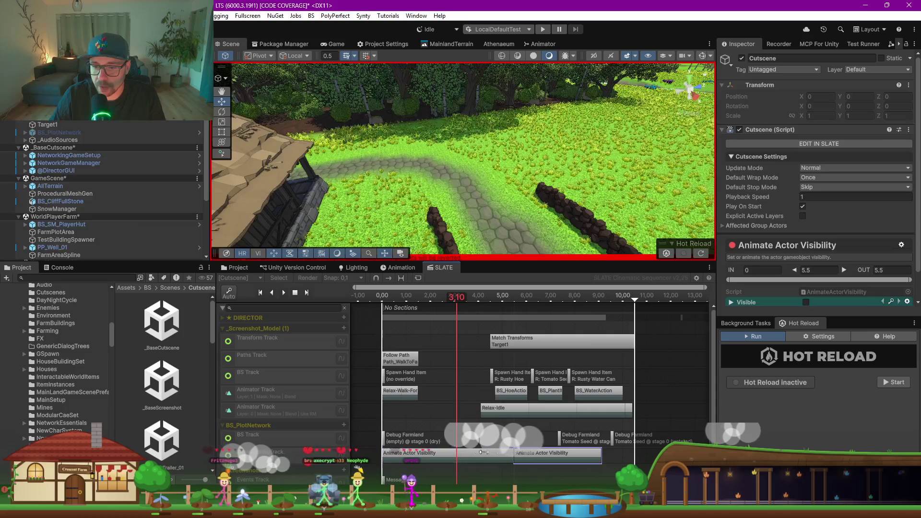
pyautogui.click(517, 455)
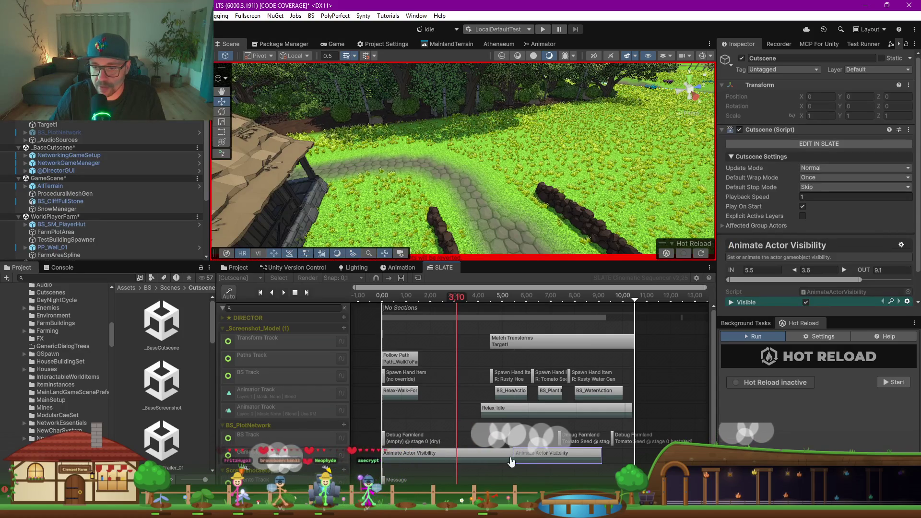
pyautogui.click(473, 461)
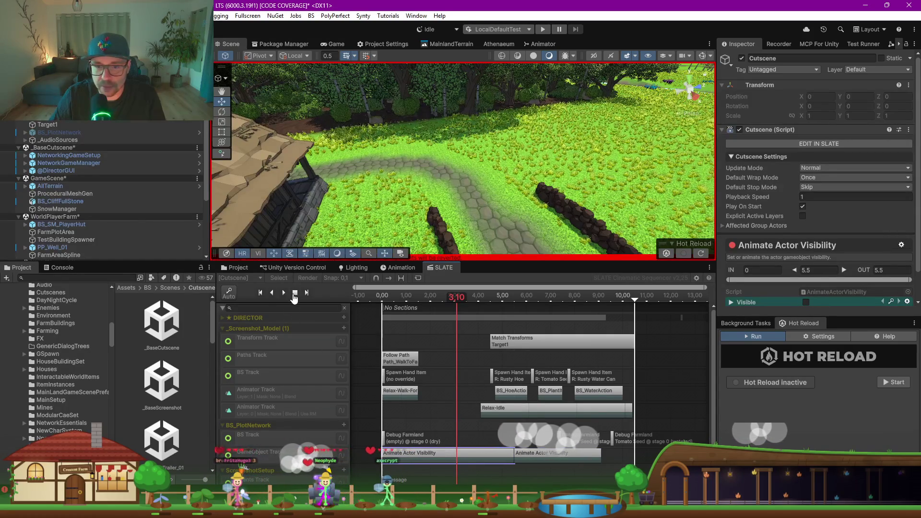
pyautogui.click(295, 292)
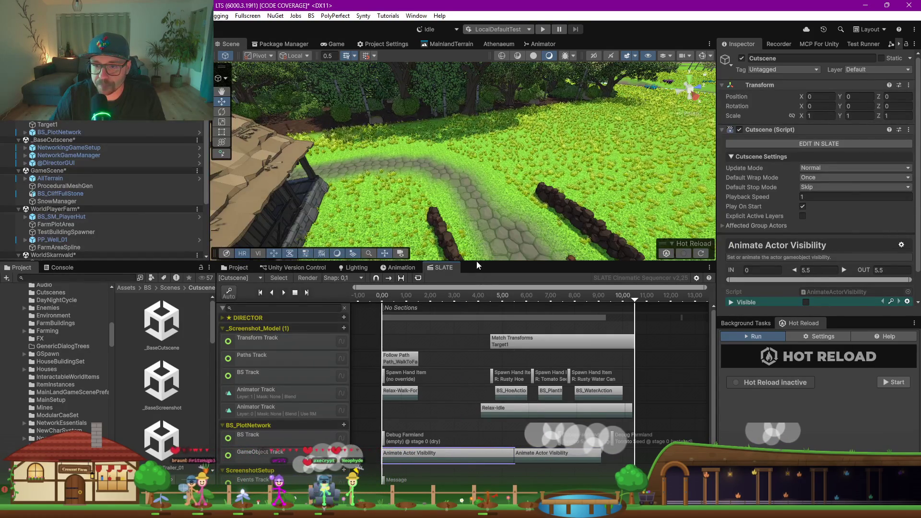
pyautogui.moveTo(476, 262)
pyautogui.mouseDown()
pyautogui.moveTo(485, 177)
pyautogui.moveTo(486, 237)
pyautogui.mouseUp()
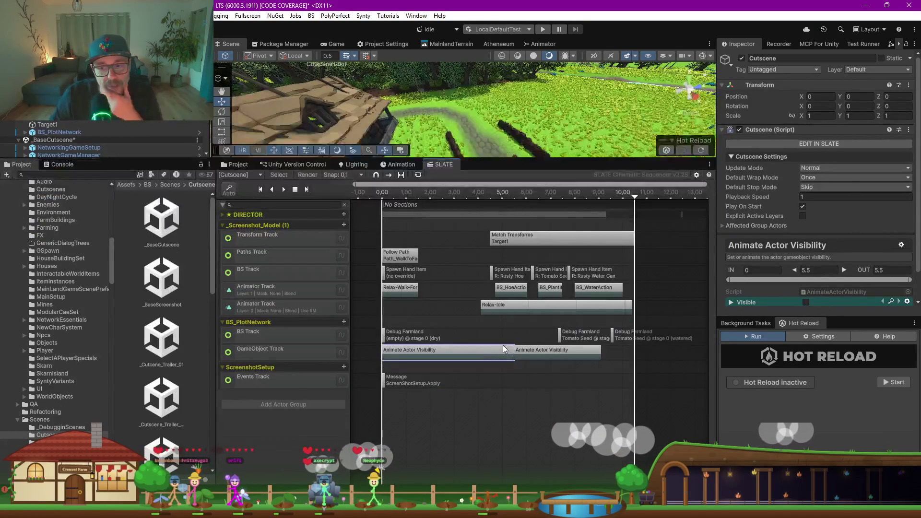
pyautogui.moveTo(513, 351); pyautogui.dragTo(419, 345)
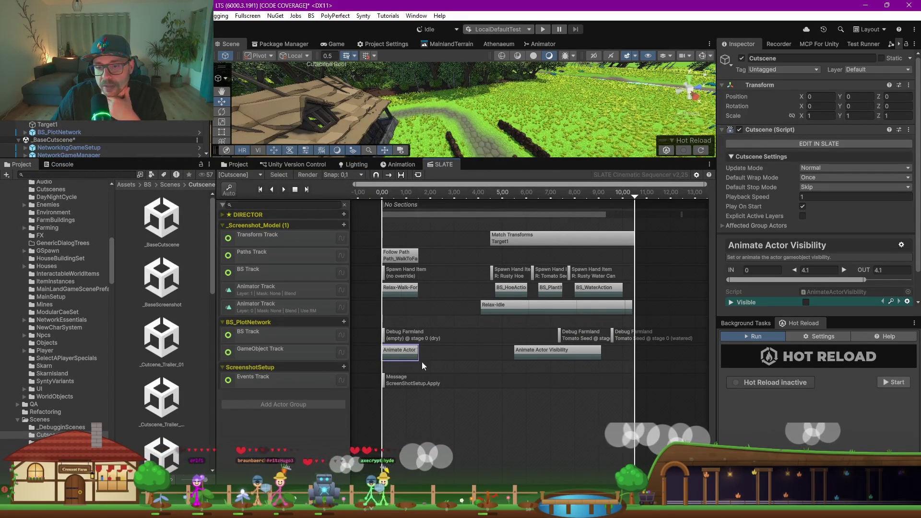
# Step: Shift Match Transforms, Relax-Idle, hand-item, action and visibility clips earlier; end the cutscene near 8 seconds
pyautogui.moveTo(529, 243); pyautogui.dragTo(459, 245)
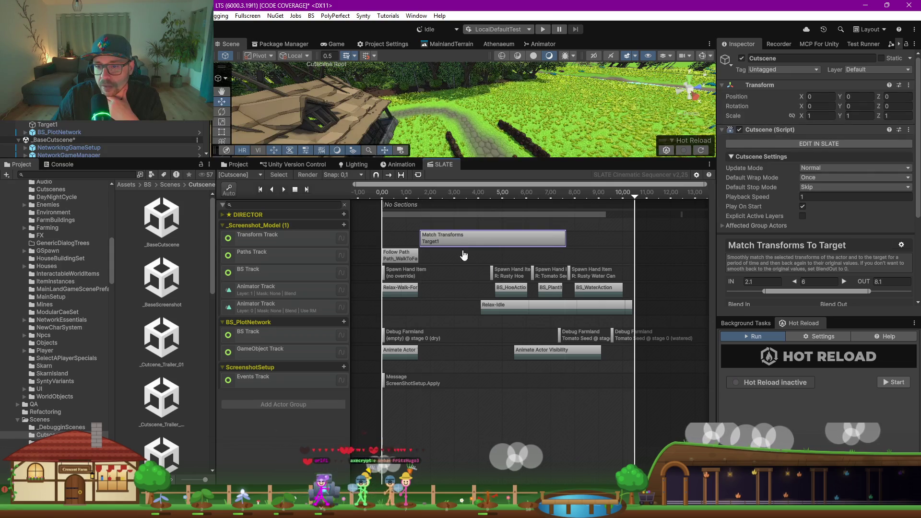
pyautogui.moveTo(507, 312); pyautogui.dragTo(459, 313)
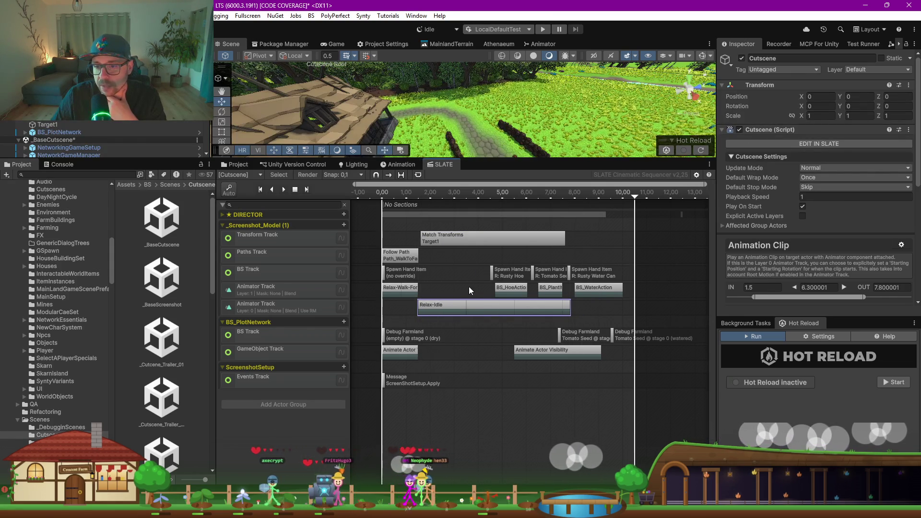
pyautogui.moveTo(468, 259)
pyautogui.mouseDown()
pyautogui.moveTo(619, 297)
pyautogui.moveTo(534, 291)
pyautogui.moveTo(574, 338)
pyautogui.moveTo(635, 367)
pyautogui.mouseUp()
pyautogui.moveTo(551, 356)
pyautogui.mouseDown()
pyautogui.moveTo(492, 356)
pyautogui.moveTo(500, 355)
pyautogui.mouseUp()
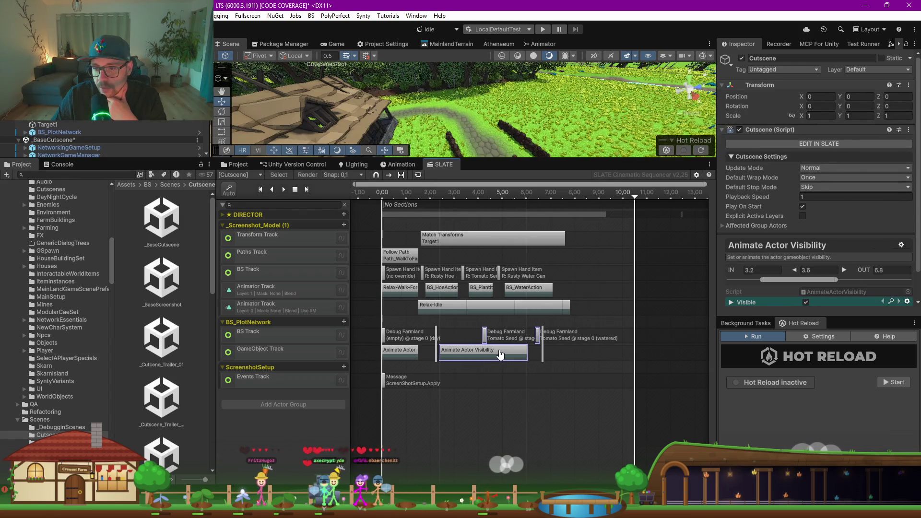
pyautogui.click(504, 402)
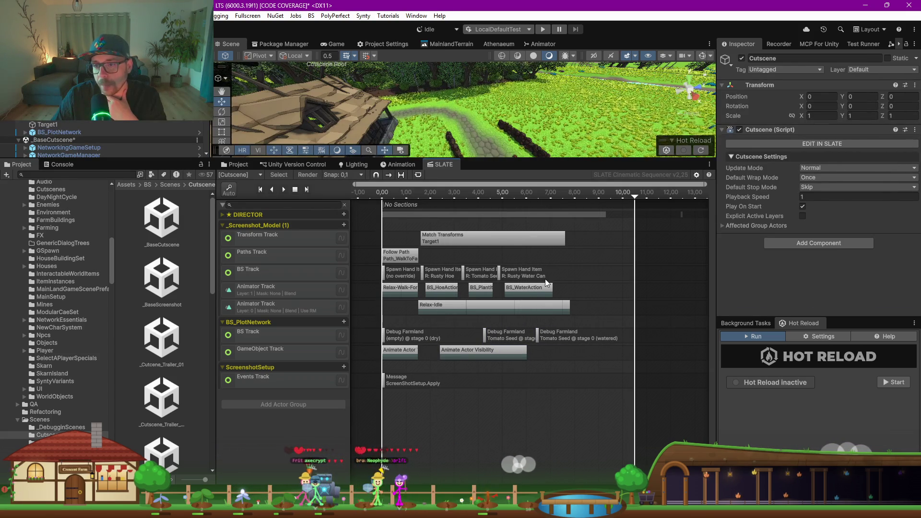
pyautogui.moveTo(635, 197); pyautogui.dragTo(572, 202)
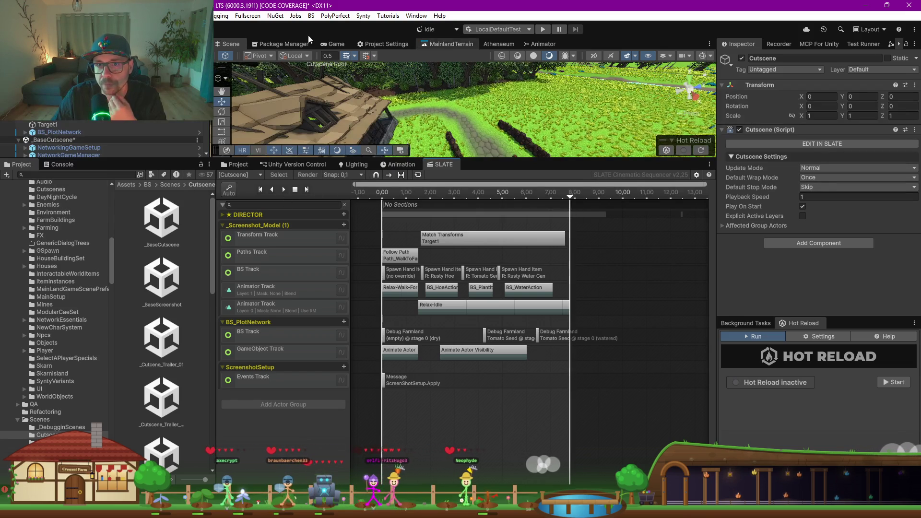
# Step: Play the farm-intro cutscene in an enlarged Game view and expand the DIRECTOR group's camera tracks
pyautogui.click(333, 44)
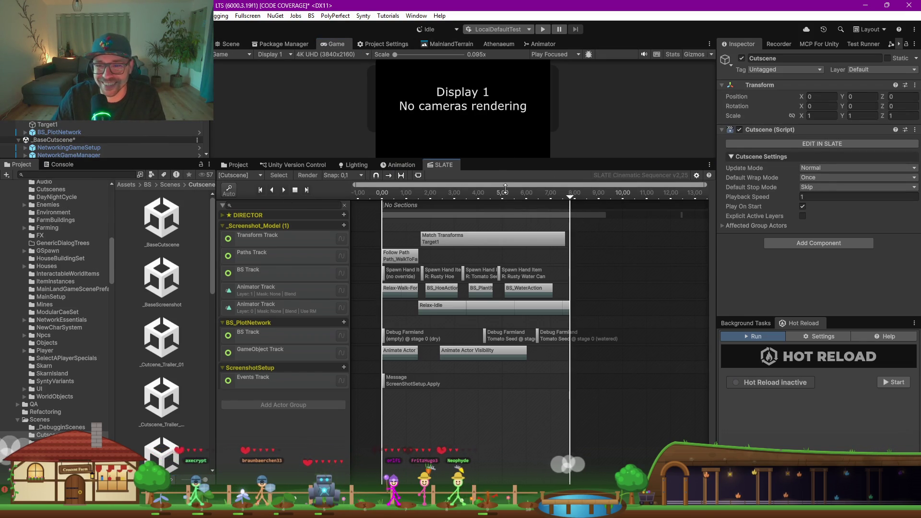
pyautogui.moveTo(297, 160); pyautogui.dragTo(297, 220)
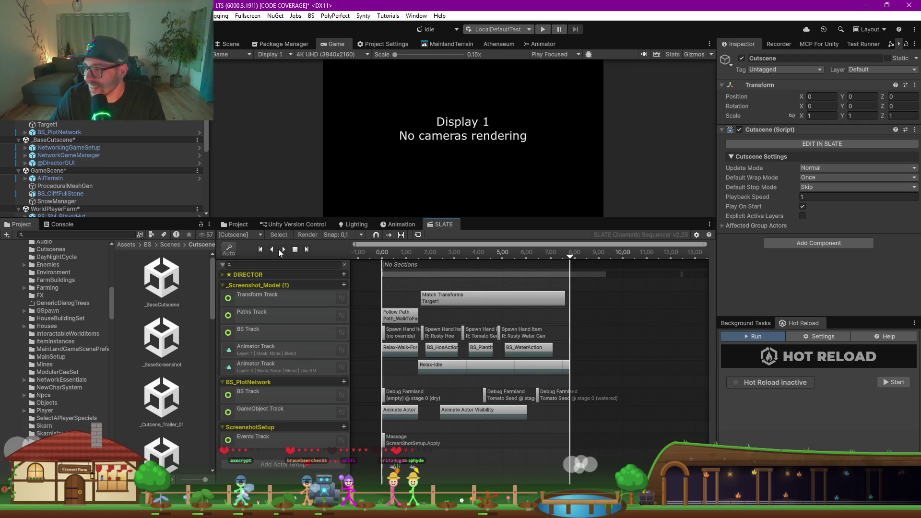
pyautogui.click(282, 250)
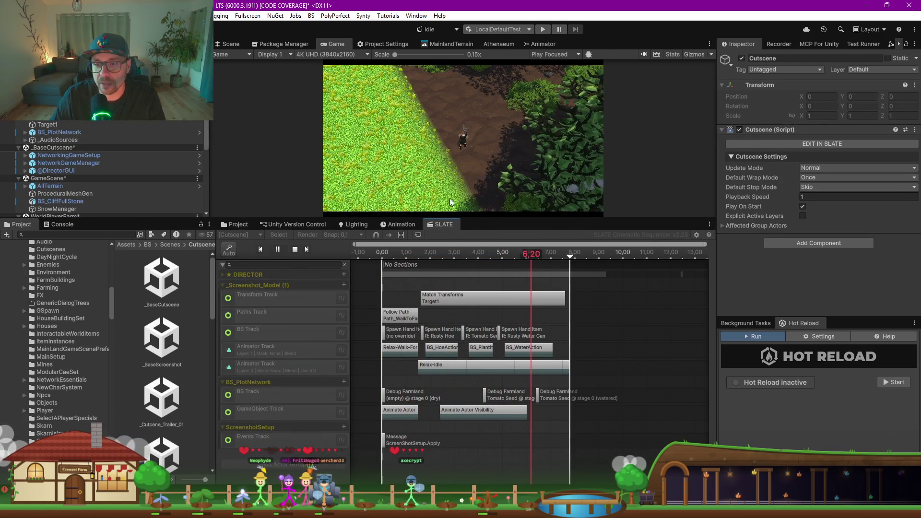
pyautogui.scroll(-2, 473, 440)
pyautogui.scroll(2, 473, 436)
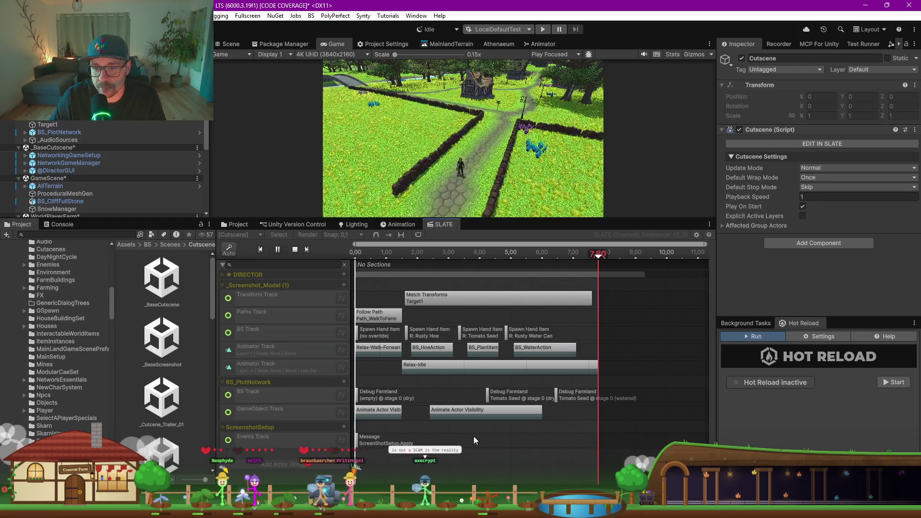
pyautogui.scroll(-1, 492, 386)
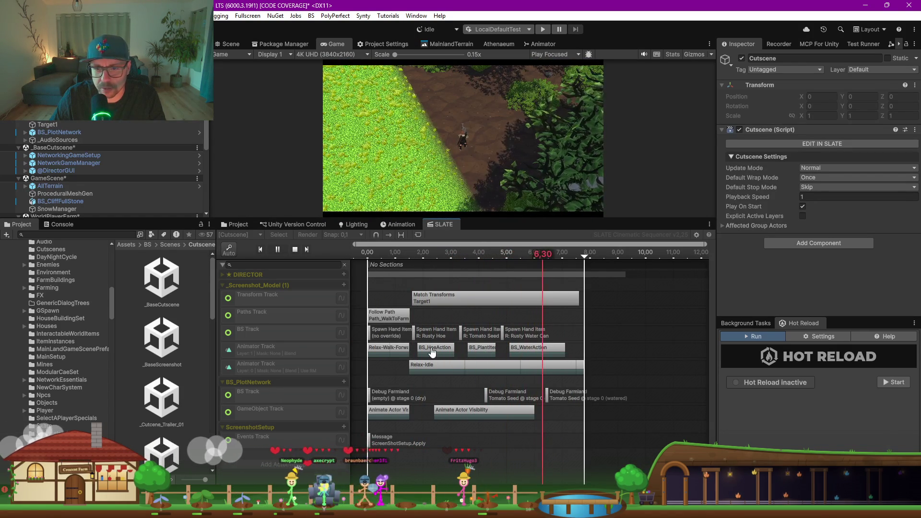
pyautogui.scroll(1, 432, 365)
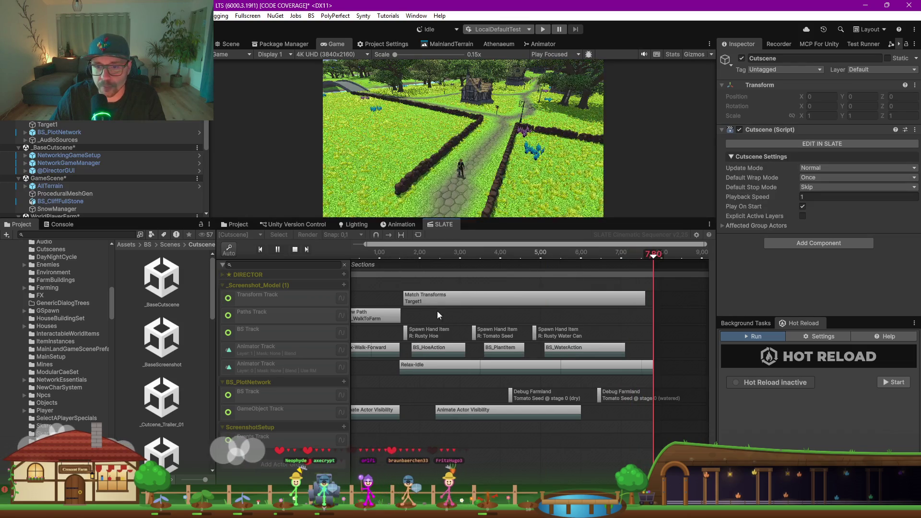
pyautogui.click(223, 275)
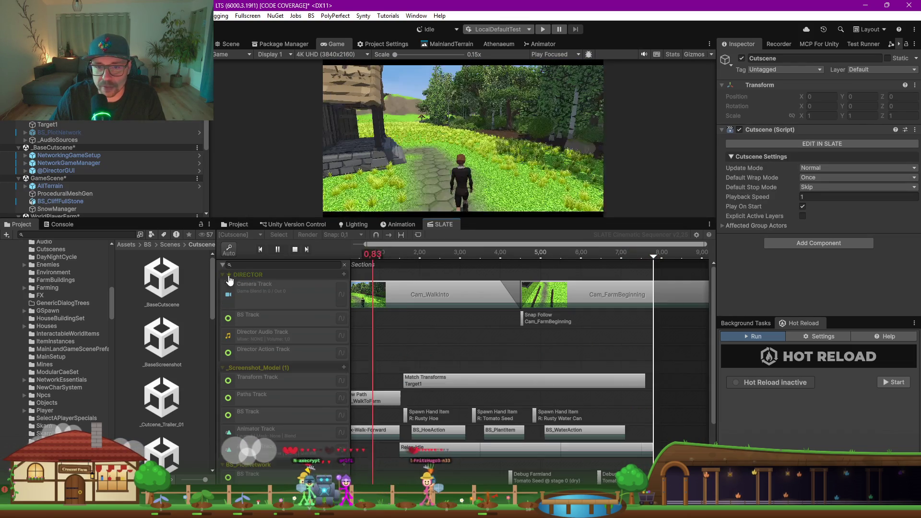
pyautogui.click(295, 249)
# Step: Move the Cam_FarmBeginning shot earlier to 1.6 s and align its Snap Follow clip with it
pyautogui.click(463, 300)
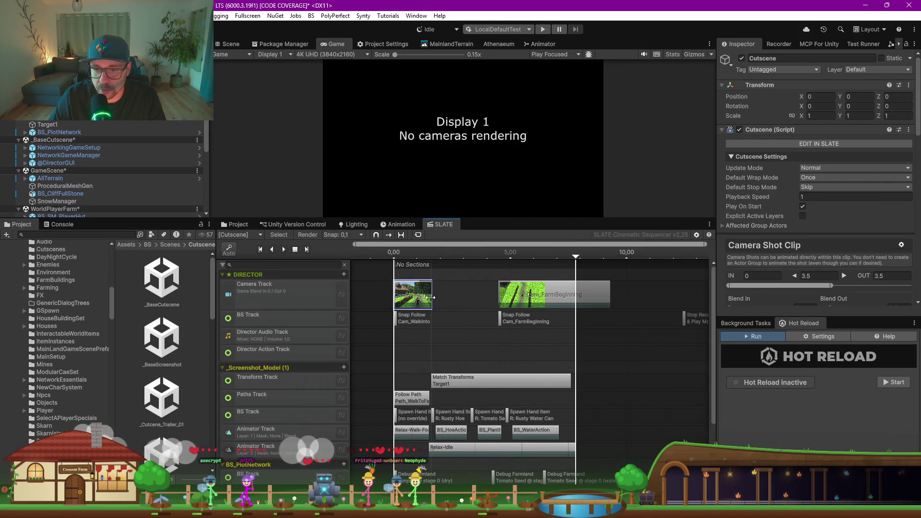
pyautogui.moveTo(536, 300); pyautogui.dragTo(482, 300)
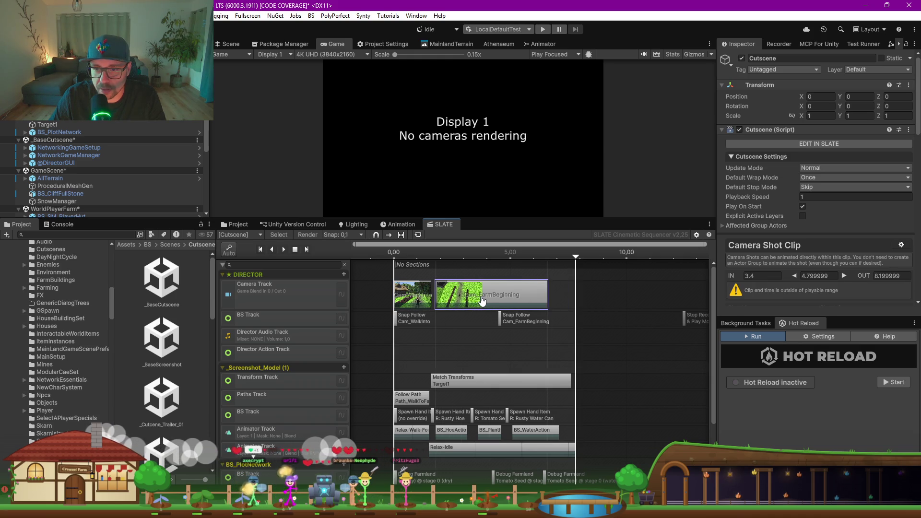
pyautogui.click(499, 320)
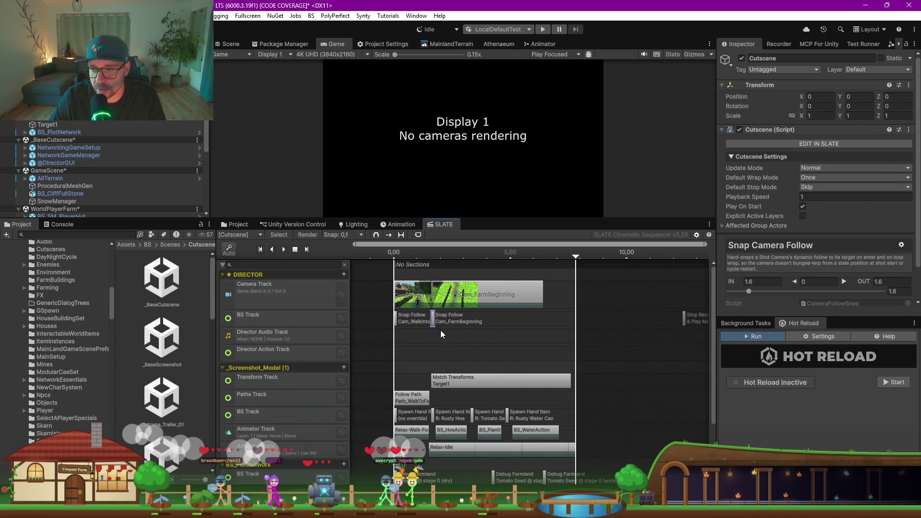
pyautogui.moveTo(430, 324); pyautogui.dragTo(435, 325)
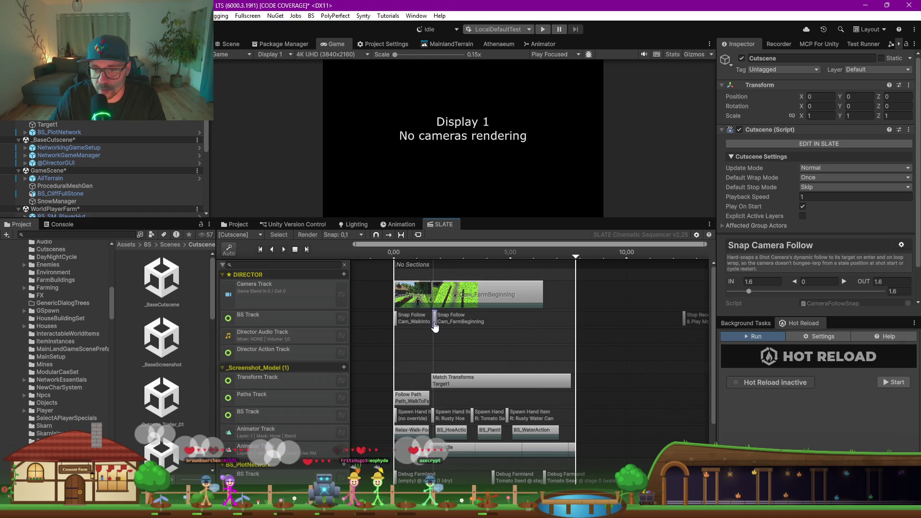
# Step: Check the Cam_WalkInto timing and Cam_FarmBeginning's settings, then replay the cutscene from the start
pyautogui.click(424, 302)
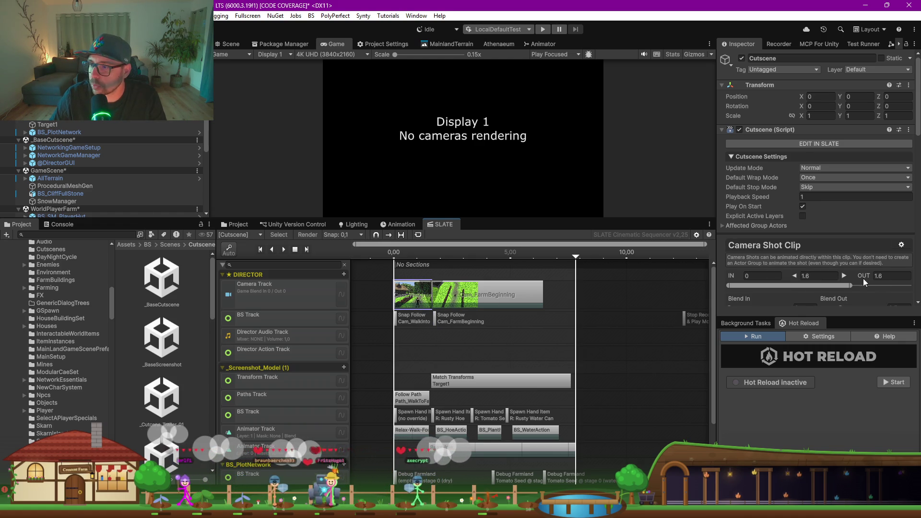
pyautogui.scroll(-5, 779, 275)
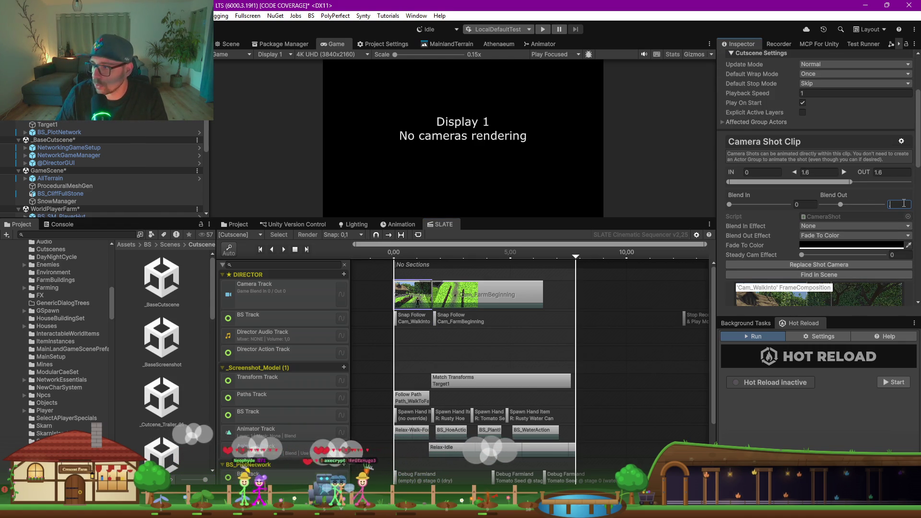
pyautogui.click(449, 298)
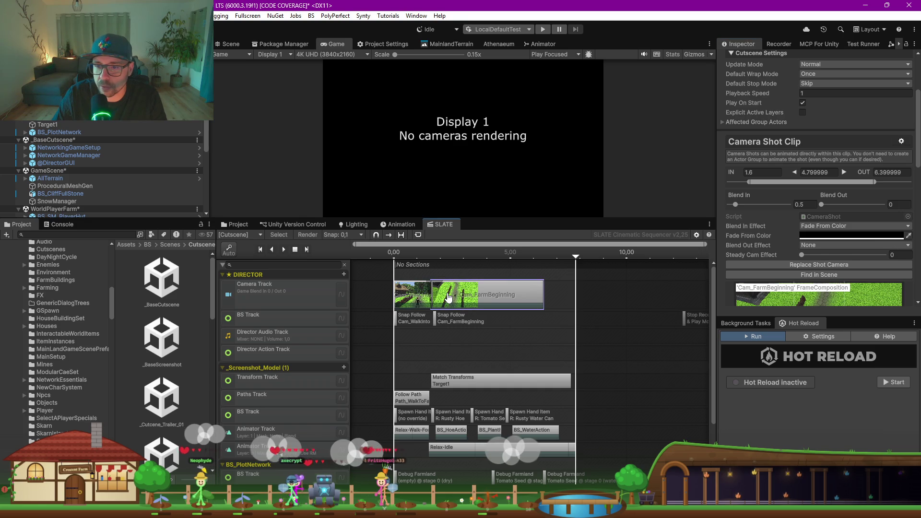
pyautogui.scroll(-8, 882, 249)
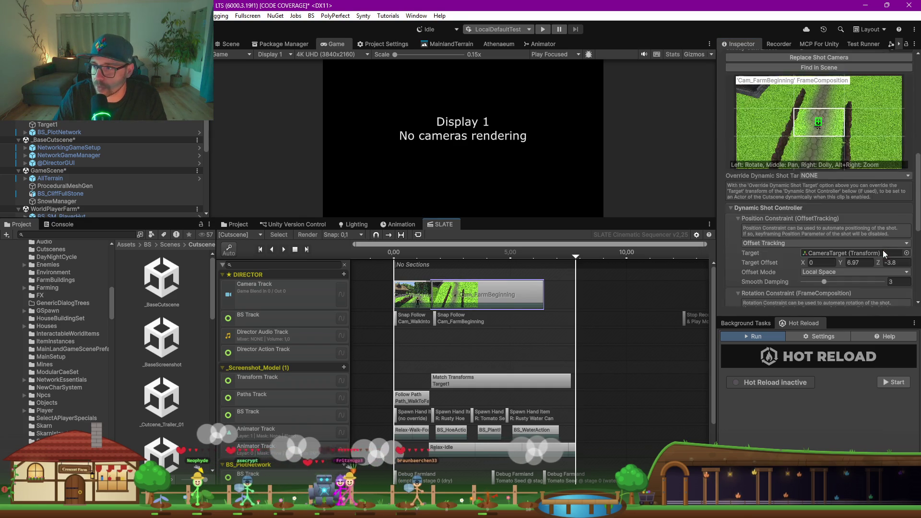
pyautogui.scroll(10, 882, 250)
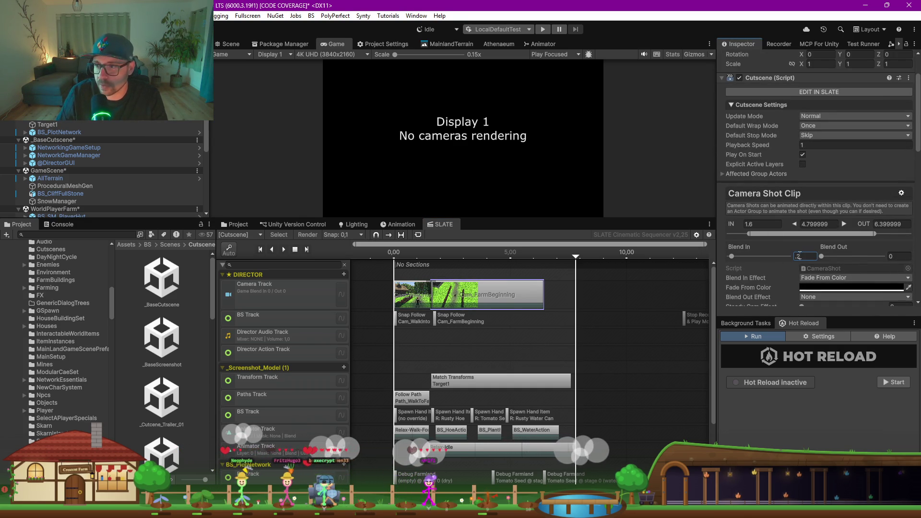
pyautogui.click(283, 250)
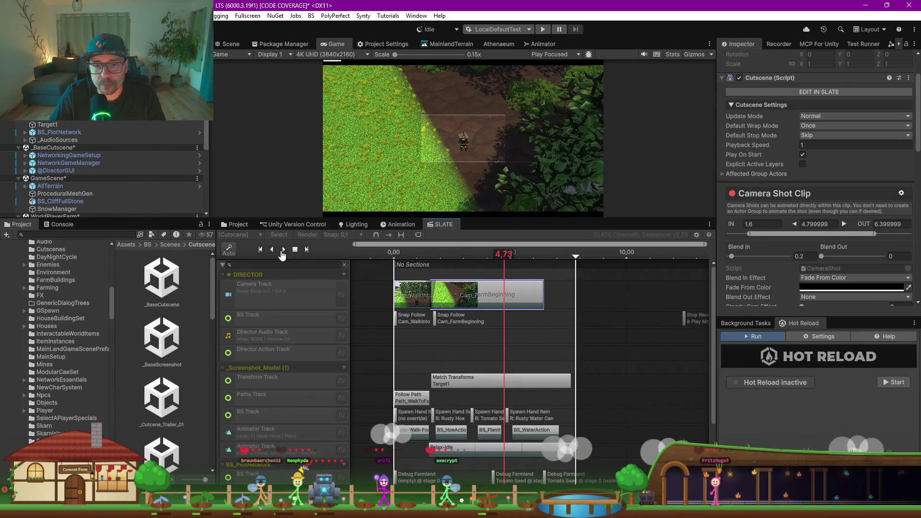
# Step: Stop the cutscene and scroll through the Cam_FarmBeginning shot's Inspector settings
pyautogui.click(294, 250)
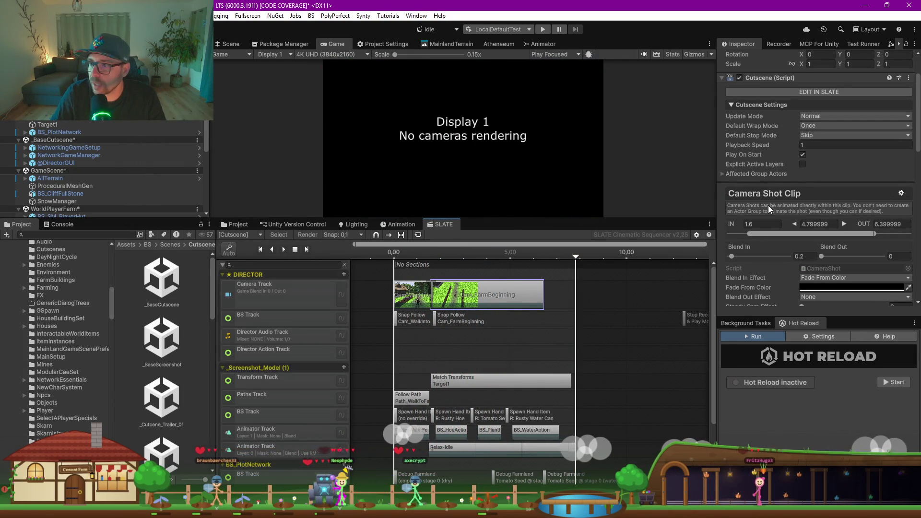
pyautogui.scroll(-5, 767, 205)
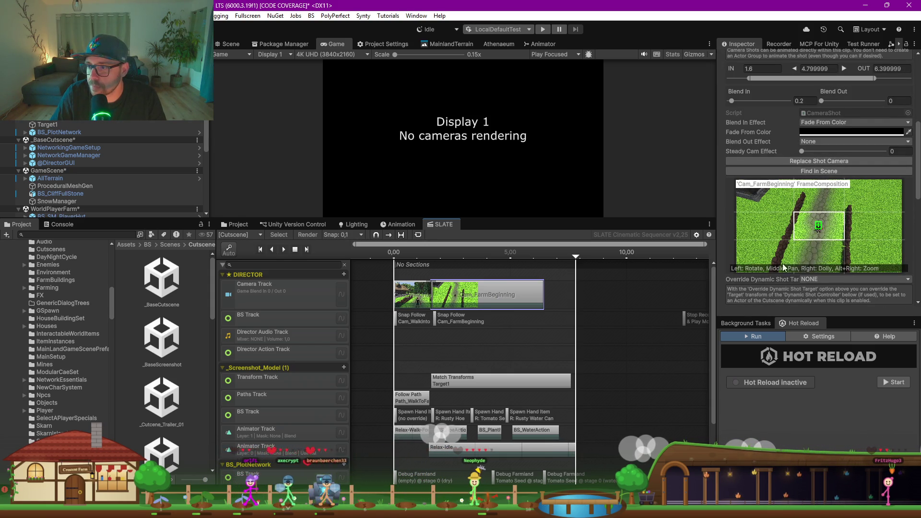
pyautogui.scroll(-3, 795, 238)
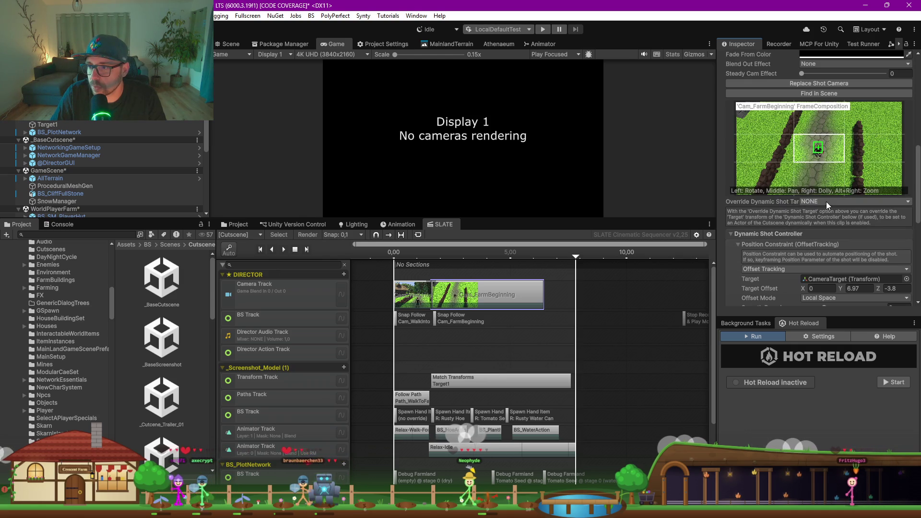
pyautogui.scroll(-1, 761, 227)
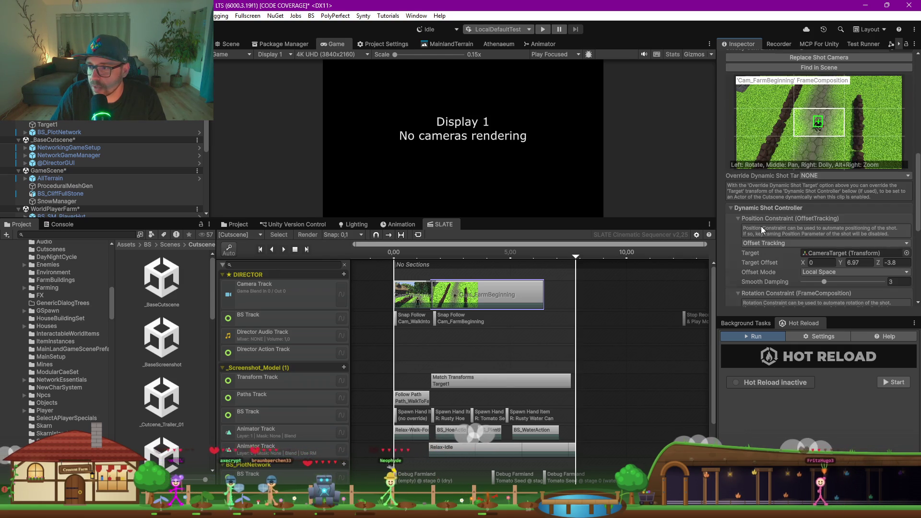
# Step: Set the Cam_FarmBeginning shot's position and rotation constraints both to None
pyautogui.click(791, 244)
pyautogui.click(768, 250)
pyautogui.scroll(-2, 762, 249)
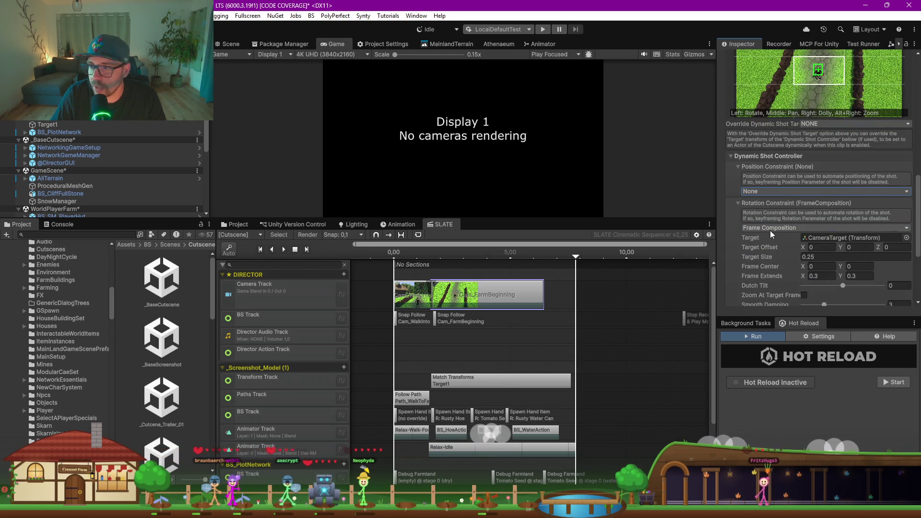
pyautogui.click(770, 229)
pyautogui.click(791, 239)
pyautogui.scroll(-1, 820, 89)
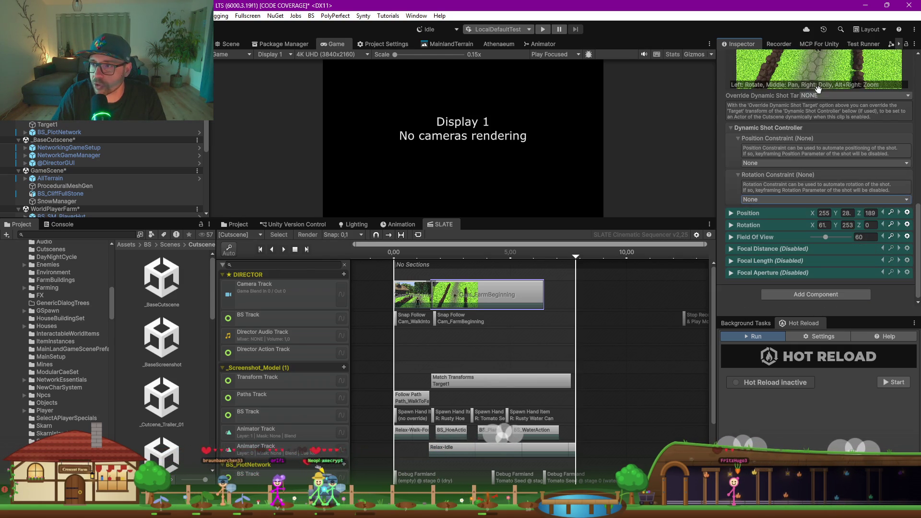
pyautogui.scroll(5, 784, 126)
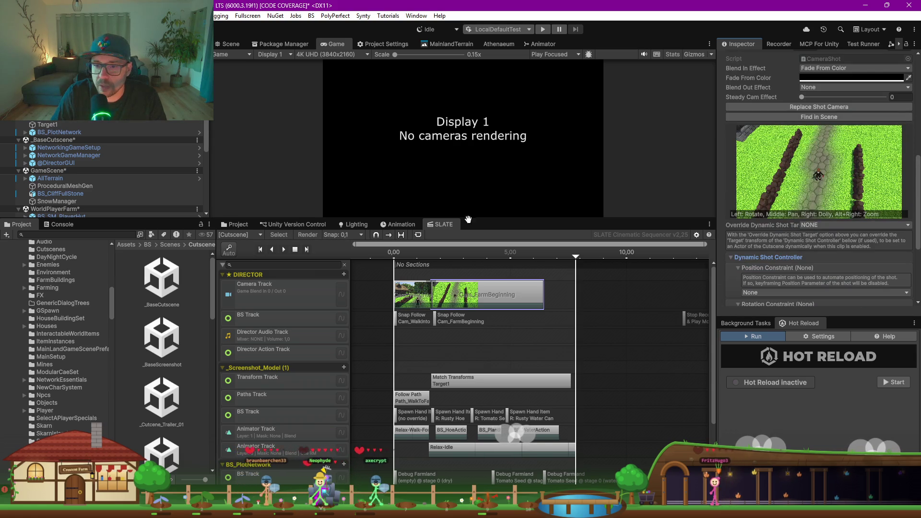
pyautogui.scroll(1, 63, 120)
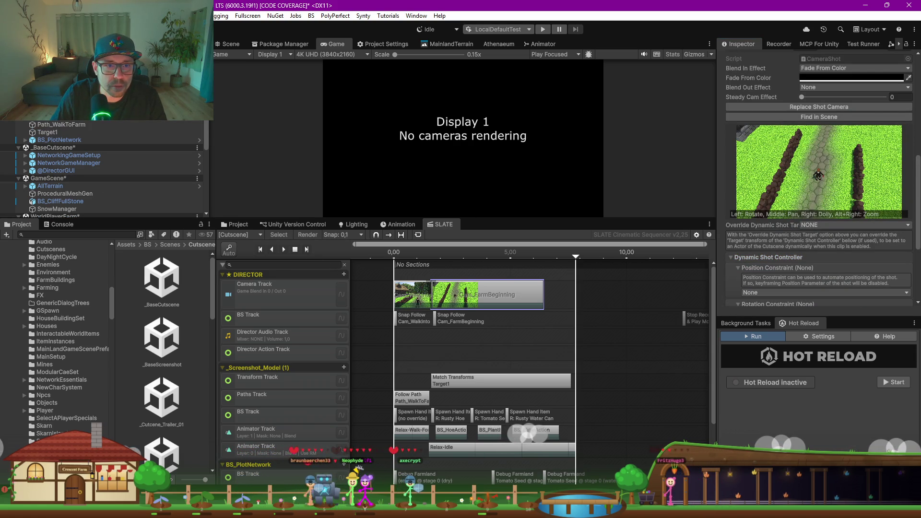
# Step: Align the Cam_FarmBeginning camera with a new Scene-view angle looking down the dirt path between the hedges
pyautogui.scroll(2, 82, 125)
pyautogui.click(65, 123)
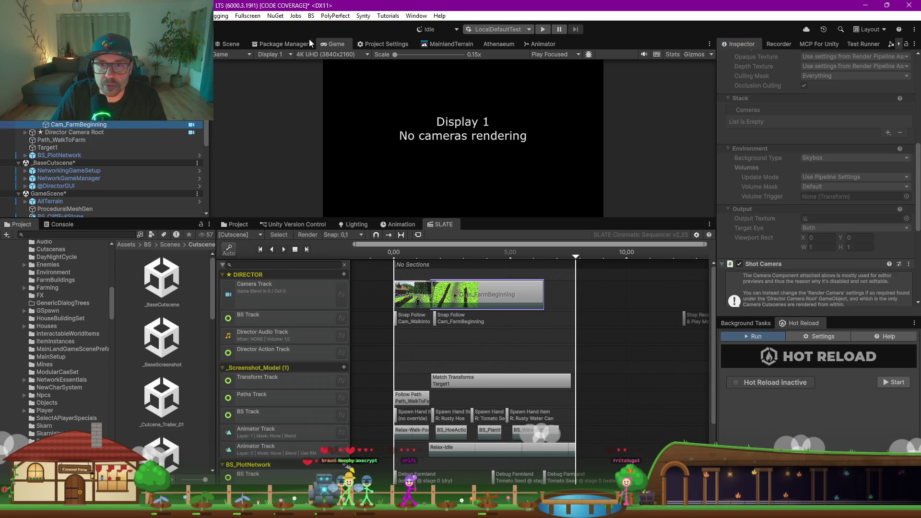
pyautogui.click(238, 44)
pyautogui.click(89, 124)
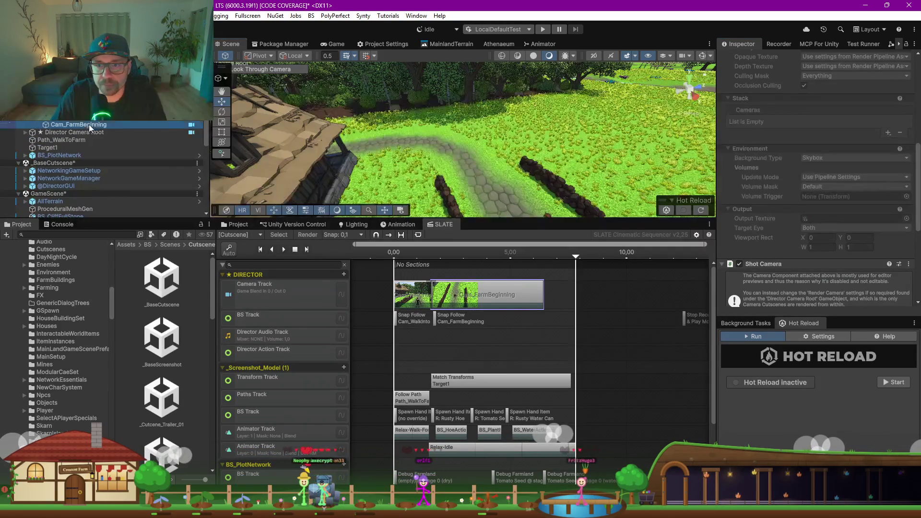
pyautogui.moveTo(346, 110)
pyautogui.mouseDown()
pyautogui.moveTo(378, 88)
pyautogui.moveTo(438, 130)
pyautogui.moveTo(439, 148)
pyautogui.mouseUp()
pyautogui.rightClick(72, 126)
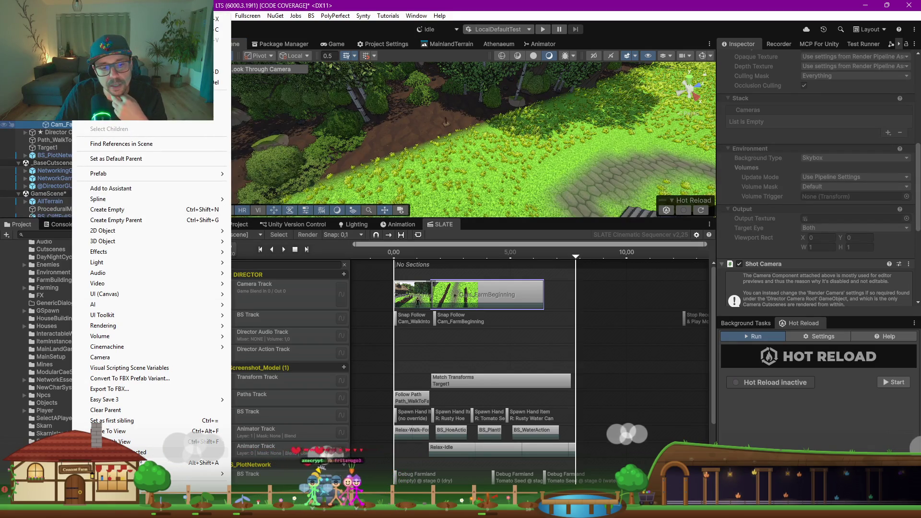
pyautogui.click(136, 444)
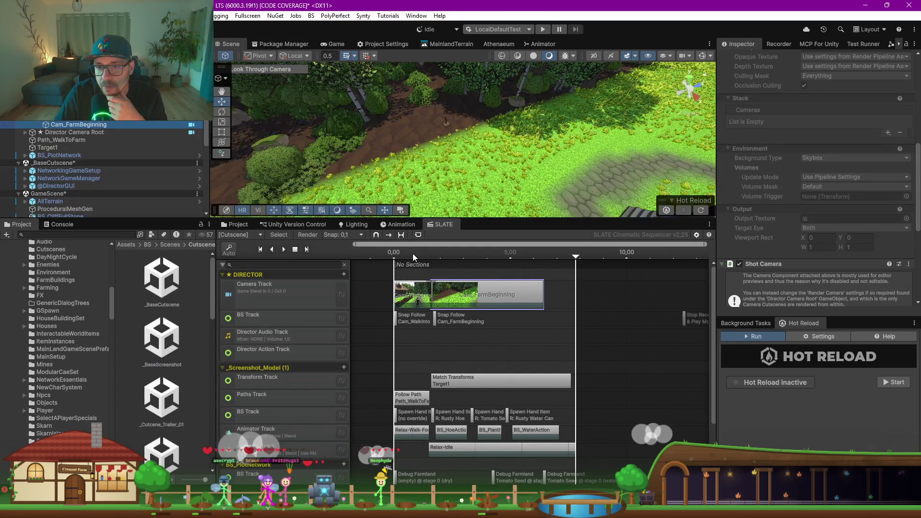
# Step: Scrub the cutscene in the Game view to preview the new shot around 2.10 s
pyautogui.moveTo(413, 254)
pyautogui.mouseDown()
pyautogui.moveTo(404, 253)
pyautogui.moveTo(439, 256)
pyautogui.mouseUp()
pyautogui.click(336, 44)
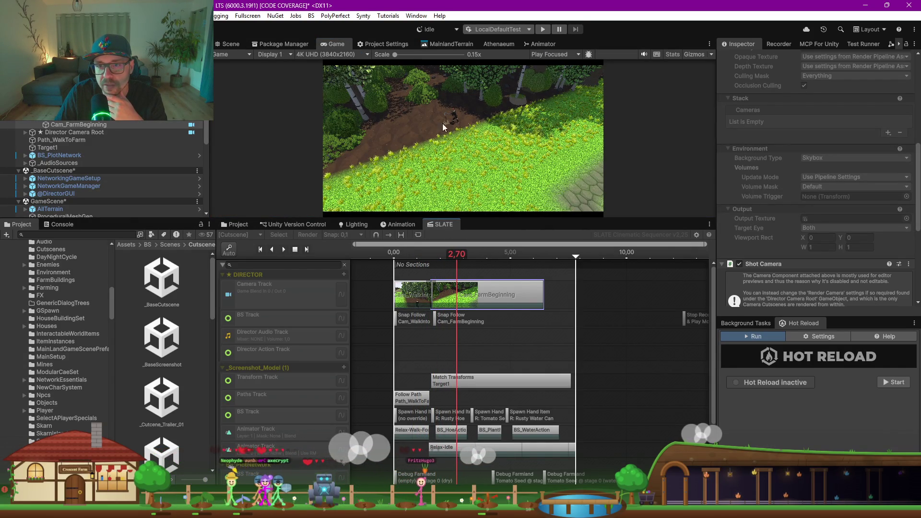
pyautogui.moveTo(456, 261)
pyautogui.mouseDown()
pyautogui.moveTo(432, 260)
pyautogui.moveTo(442, 257)
pyautogui.mouseUp()
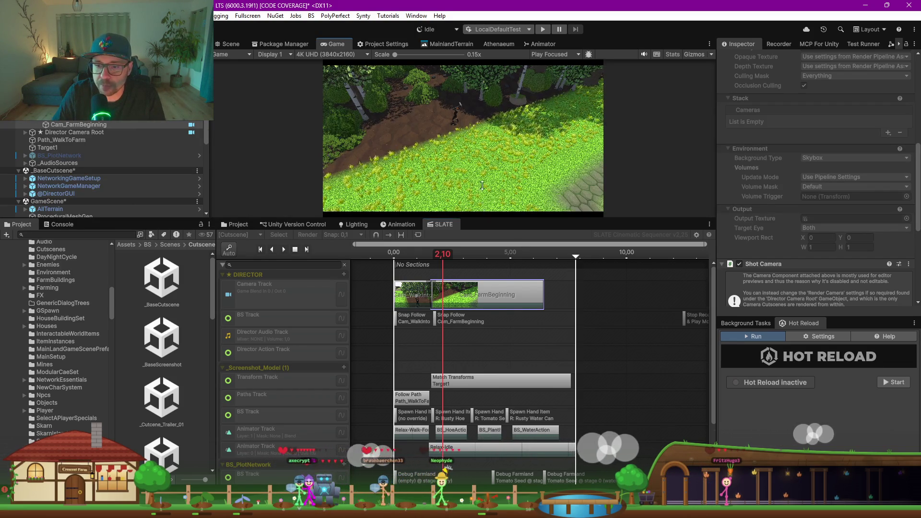
# Step: Enlarge the timeline and shift the later Spawn Hand Item and action clips right to about 9 s, then select BS_HoeAction
pyautogui.moveTo(483, 215); pyautogui.dragTo(480, 143)
pyautogui.scroll(4, 456, 361)
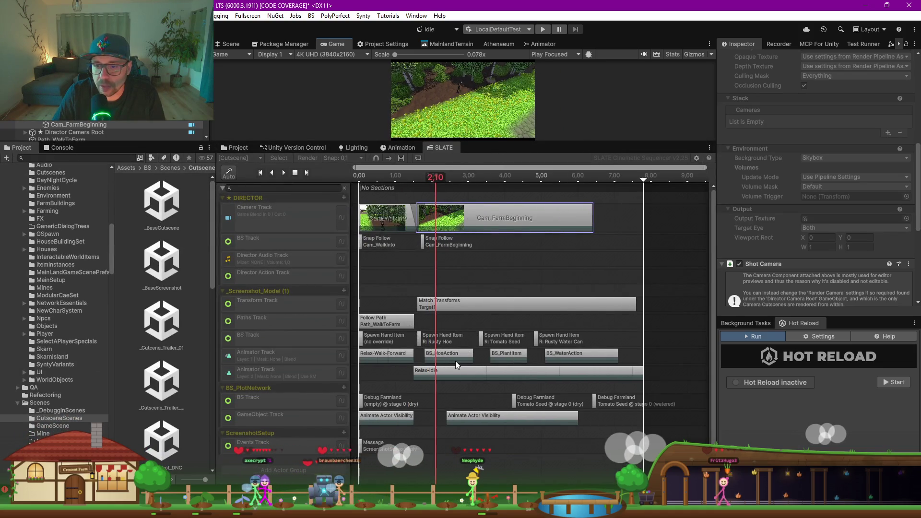
pyautogui.scroll(-2, 459, 361)
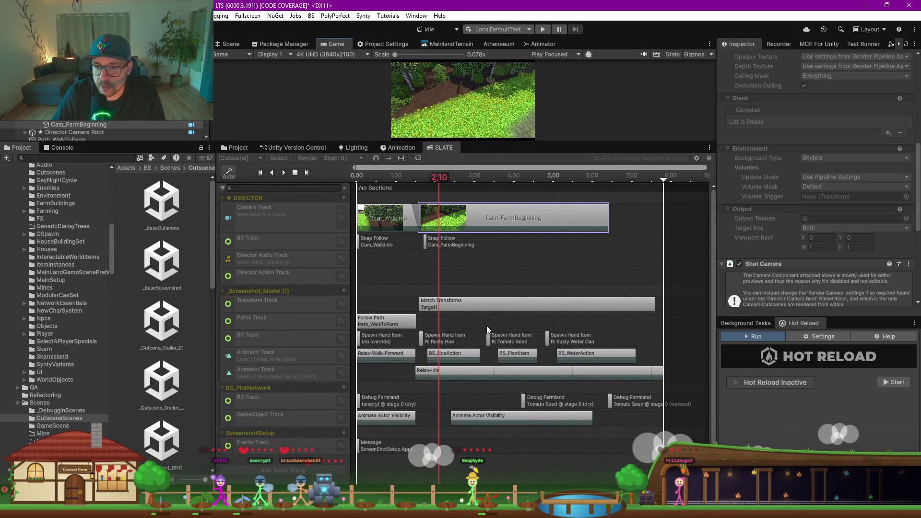
pyautogui.moveTo(479, 342)
pyautogui.mouseDown()
pyautogui.moveTo(584, 354)
pyautogui.moveTo(553, 331)
pyautogui.mouseUp()
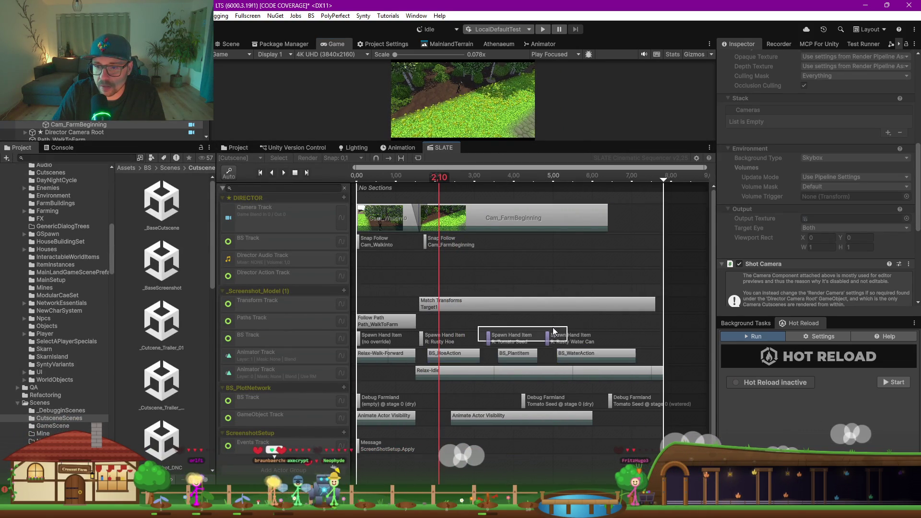
pyautogui.moveTo(482, 319)
pyautogui.mouseDown()
pyautogui.moveTo(577, 358)
pyautogui.moveTo(717, 355)
pyautogui.mouseUp()
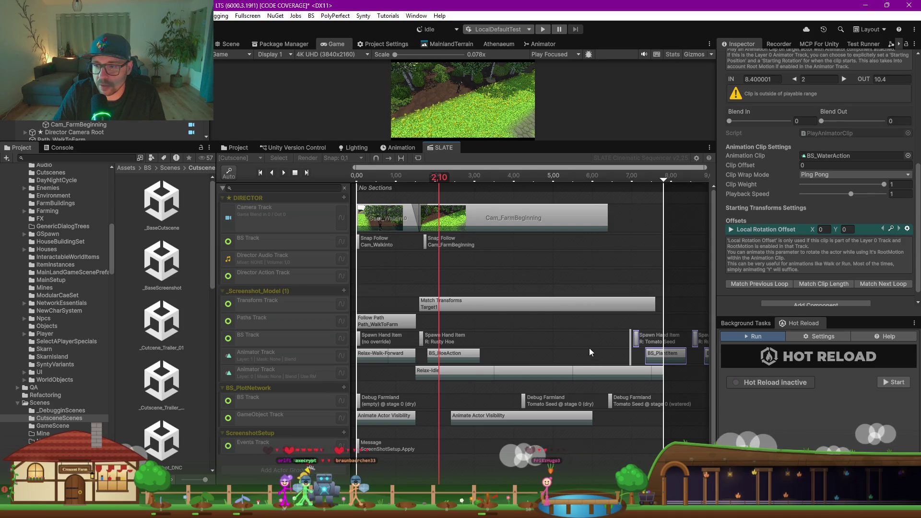
pyautogui.scroll(-5, 632, 352)
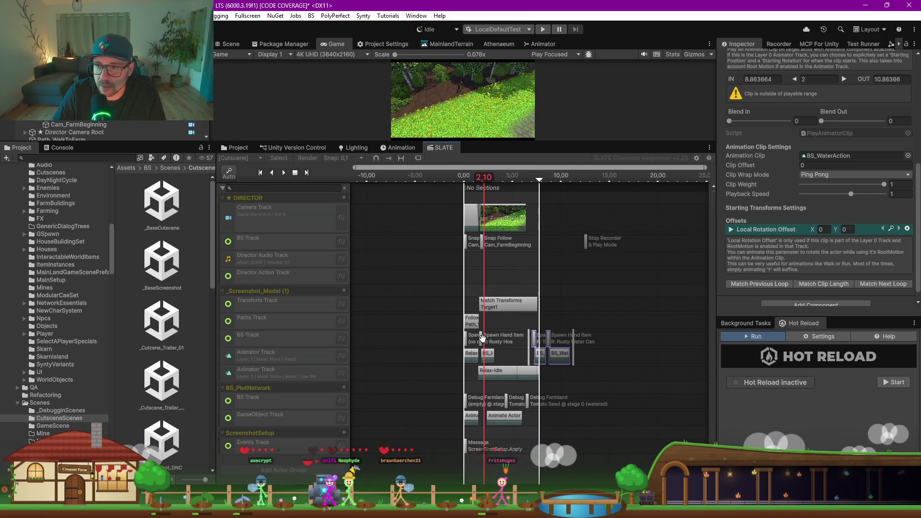
pyautogui.scroll(1, 532, 351)
pyautogui.moveTo(568, 359); pyautogui.dragTo(624, 360)
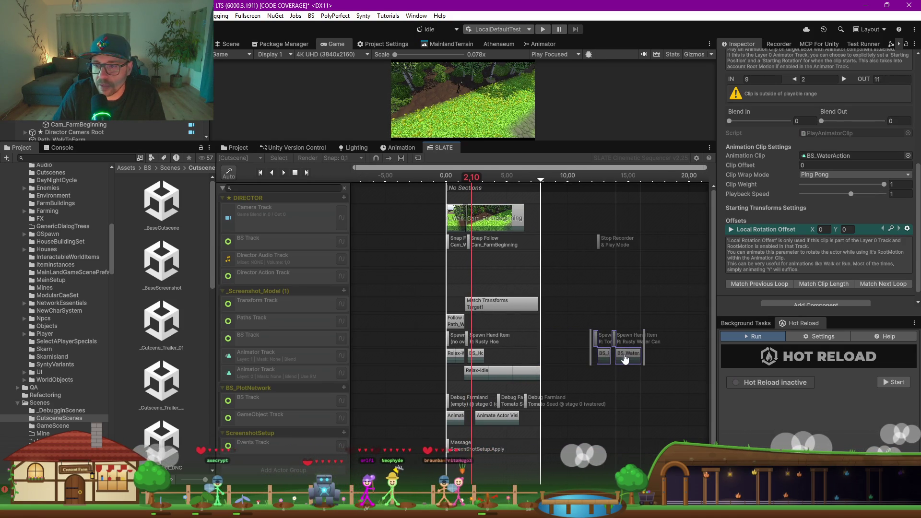
pyautogui.scroll(6, 479, 360)
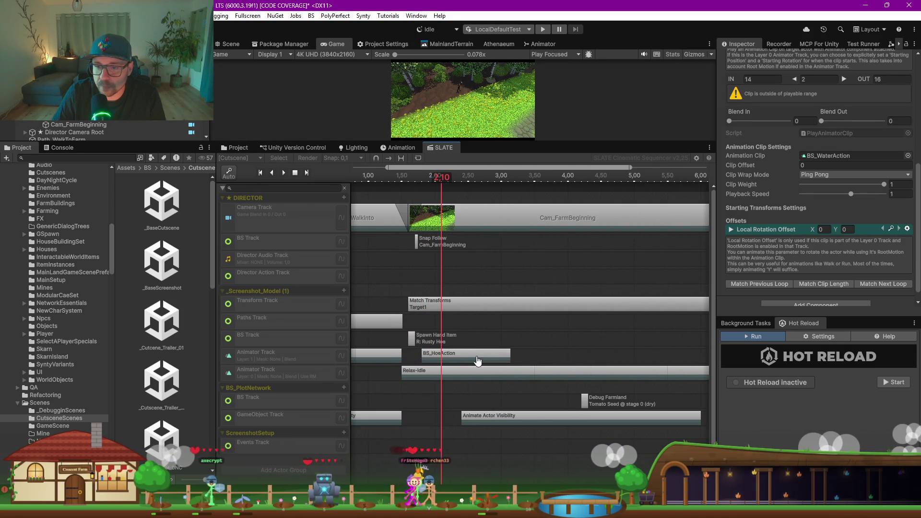
pyautogui.click(479, 355)
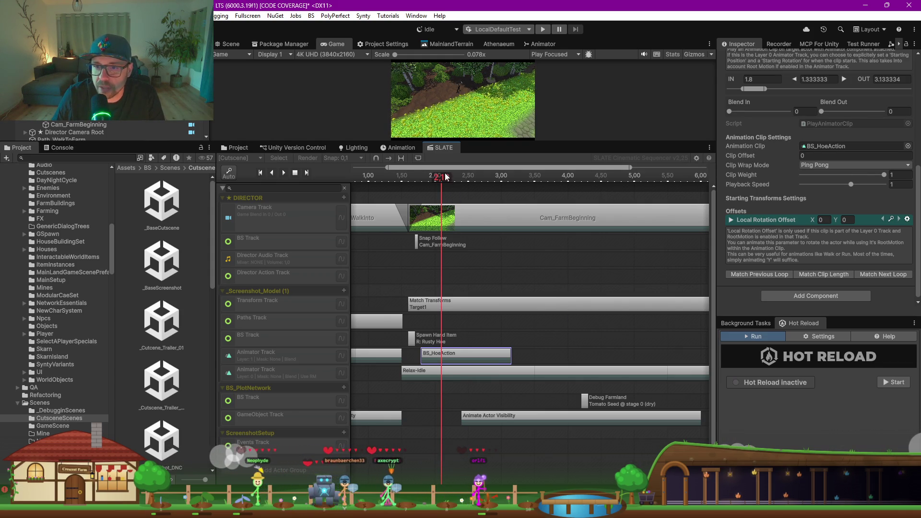
# Step: Set the playhead to 1.80 s and enlarge the Scene view to see the hoe action pose
pyautogui.moveTo(427, 181); pyautogui.dragTo(421, 181)
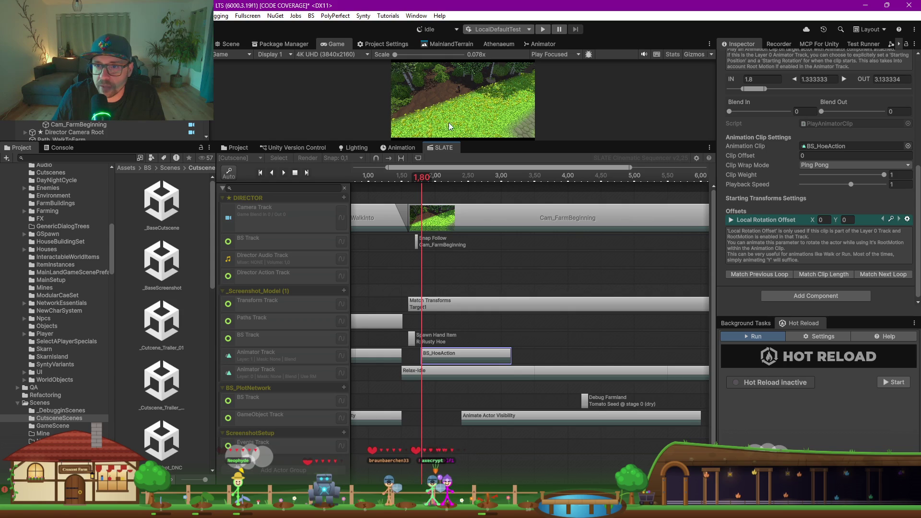
pyautogui.moveTo(484, 141); pyautogui.dragTo(484, 201)
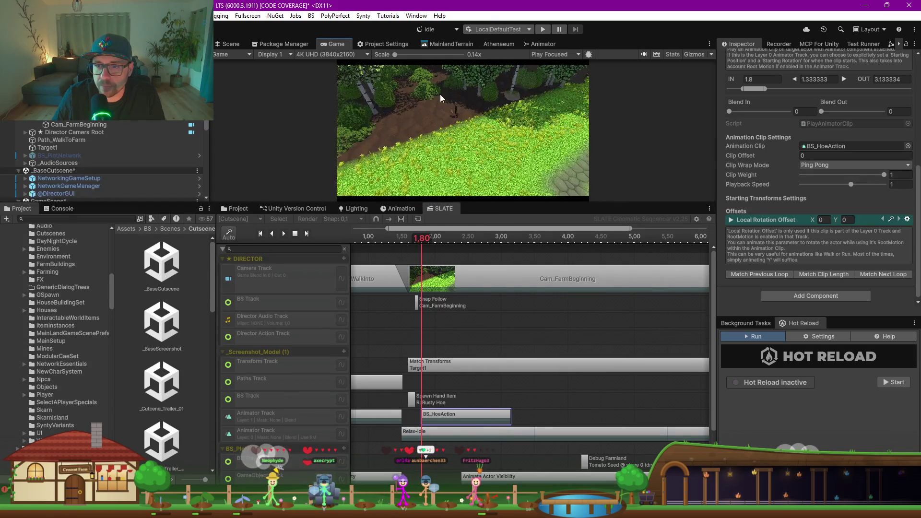
pyautogui.click(243, 44)
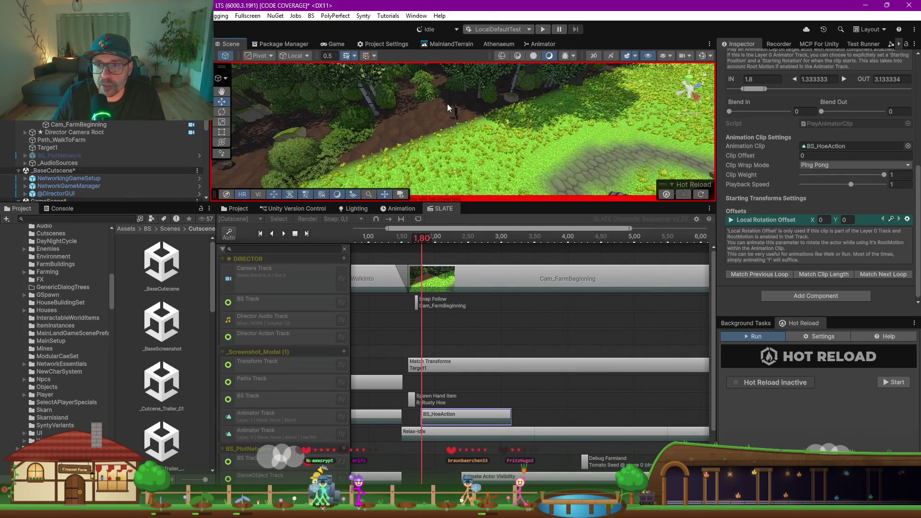
pyautogui.scroll(5, 456, 113)
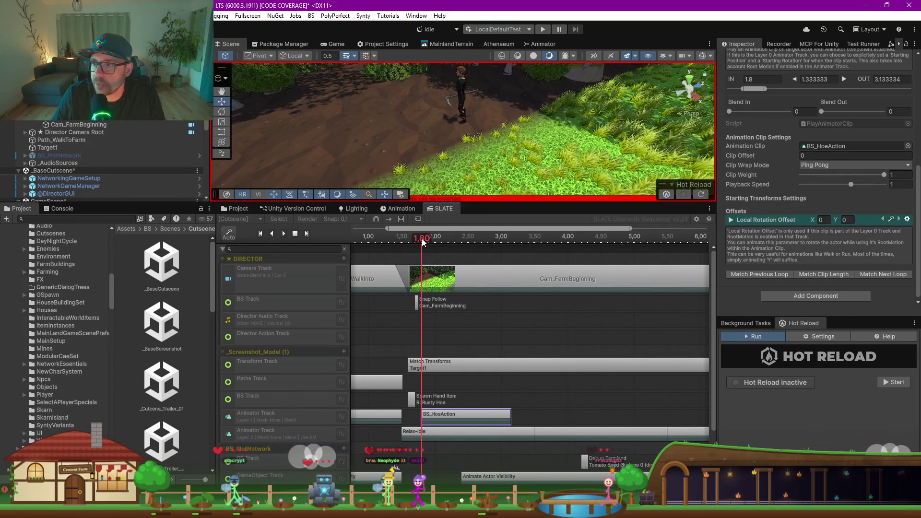
pyautogui.moveTo(422, 241)
pyautogui.mouseDown()
pyautogui.moveTo(463, 240)
pyautogui.moveTo(422, 242)
pyautogui.mouseUp()
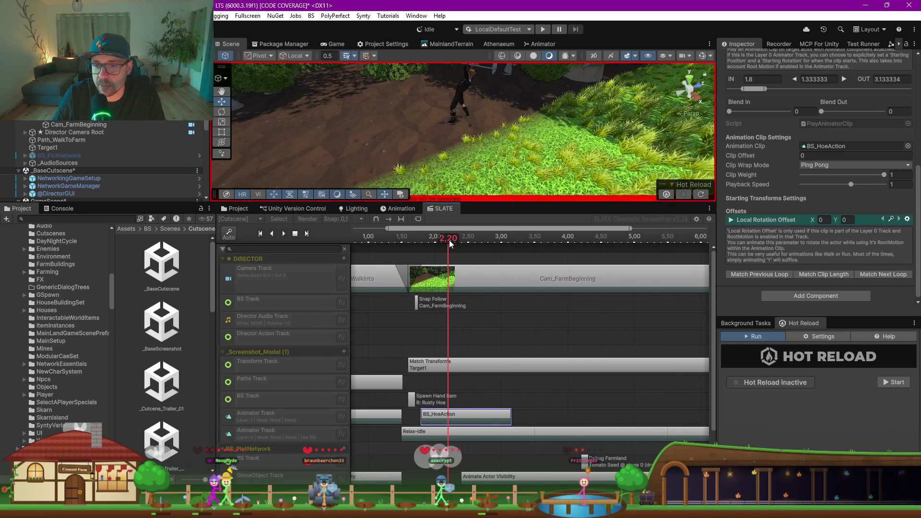
# Step: Change the BS_HoeAction Clip Offset to 0.4 and preview the hoe motion around 2 s
pyautogui.click(811, 155)
pyautogui.press('BackSpace')
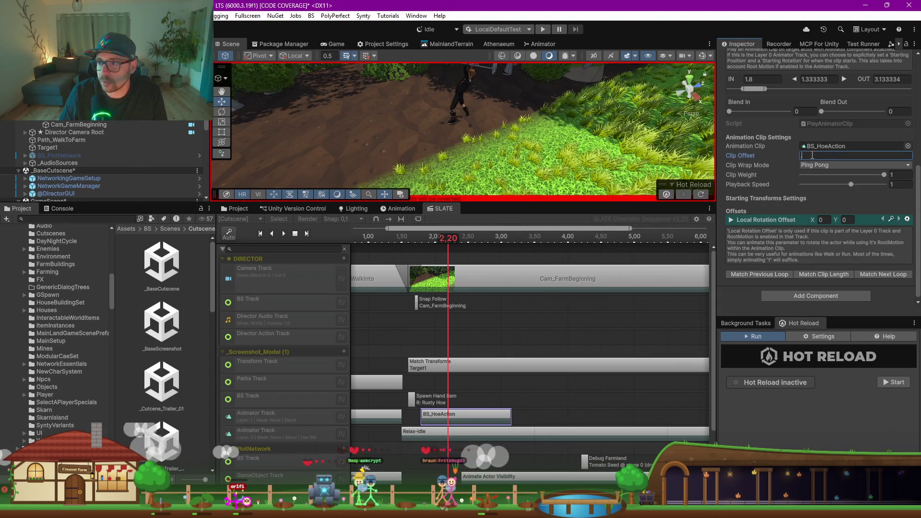
pyautogui.write('.4')
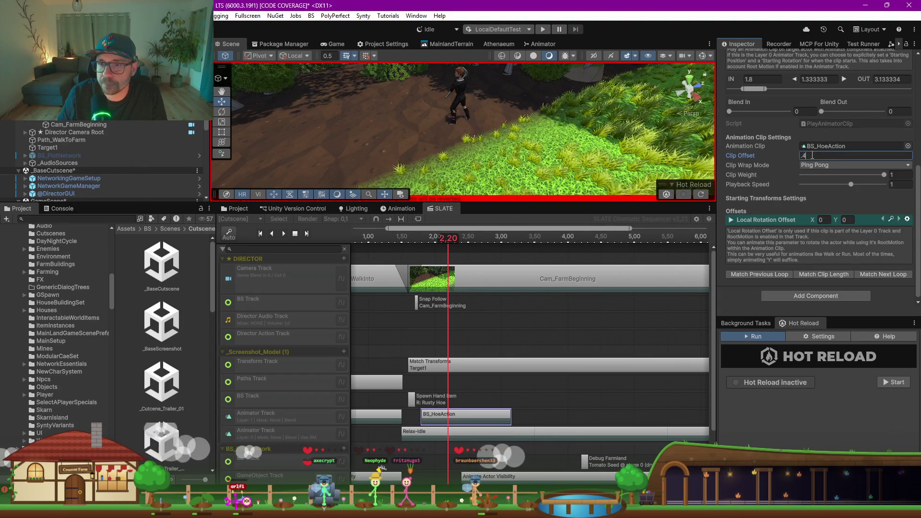
pyautogui.click(437, 241)
pyautogui.moveTo(437, 241)
pyautogui.mouseDown()
pyautogui.moveTo(422, 240)
pyautogui.moveTo(448, 243)
pyautogui.moveTo(413, 244)
pyautogui.moveTo(443, 244)
pyautogui.moveTo(428, 245)
pyautogui.mouseUp()
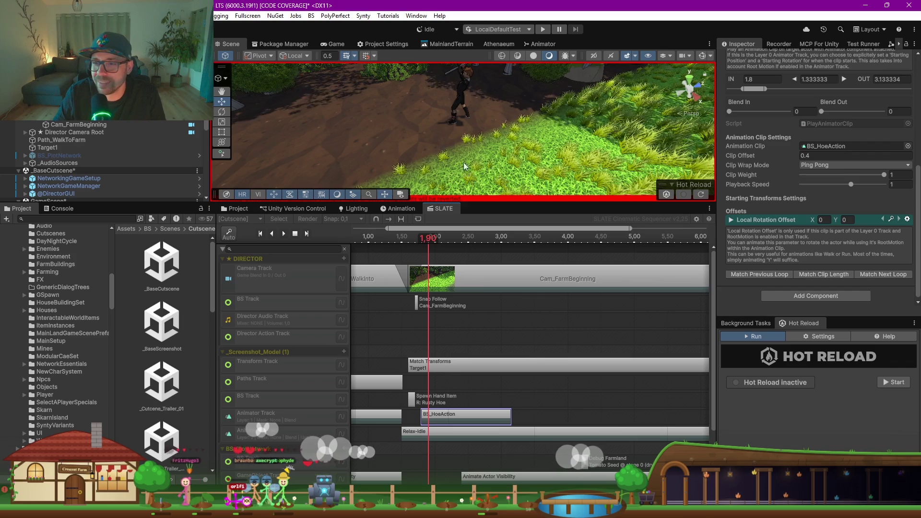
pyautogui.moveTo(497, 166); pyautogui.dragTo(480, 158)
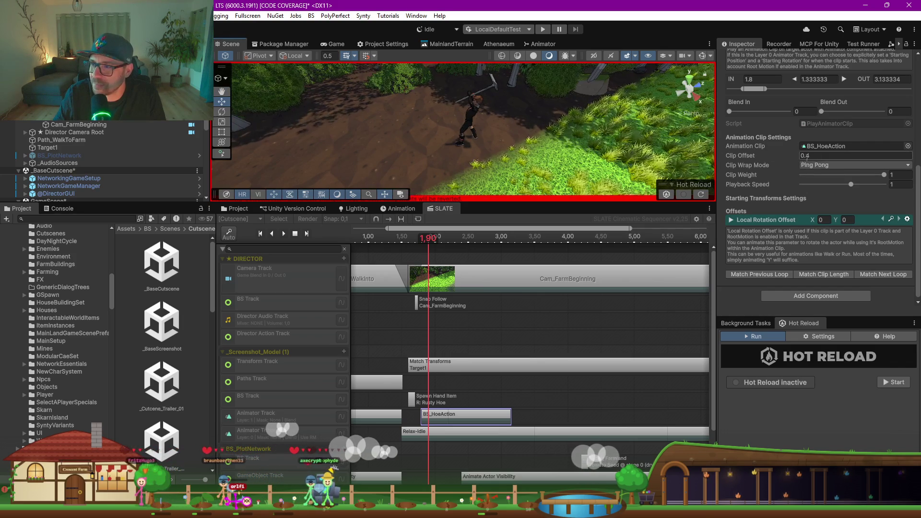
# Step: Make the BS_HoeAction clip loop instead of ping-pong and review the swing from 1.40 s
pyautogui.click(801, 166)
pyautogui.click(826, 176)
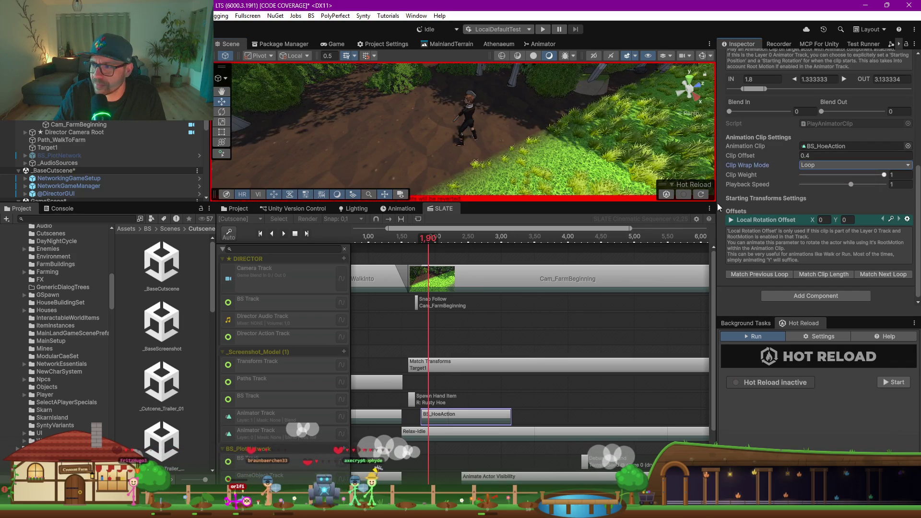
pyautogui.click(418, 239)
pyautogui.moveTo(419, 240); pyautogui.dragTo(438, 240)
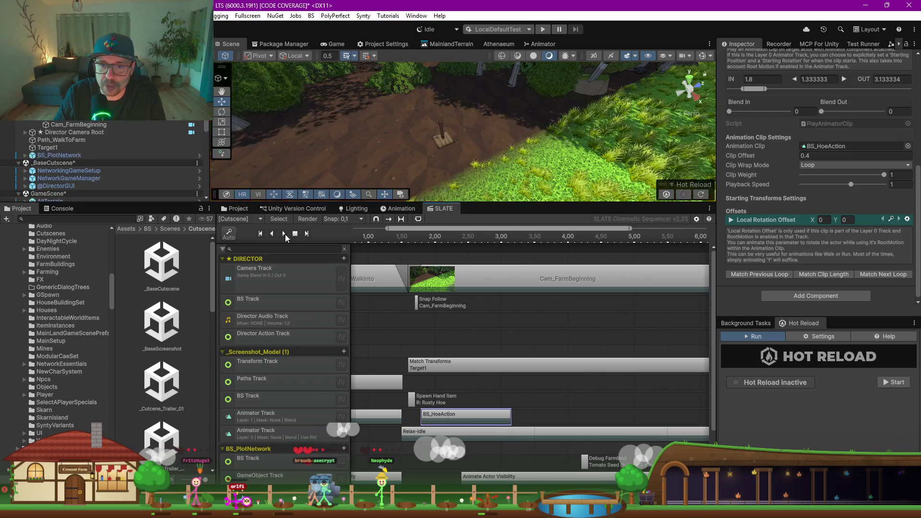
pyautogui.click(396, 242)
pyautogui.moveTo(396, 242); pyautogui.dragTo(494, 252)
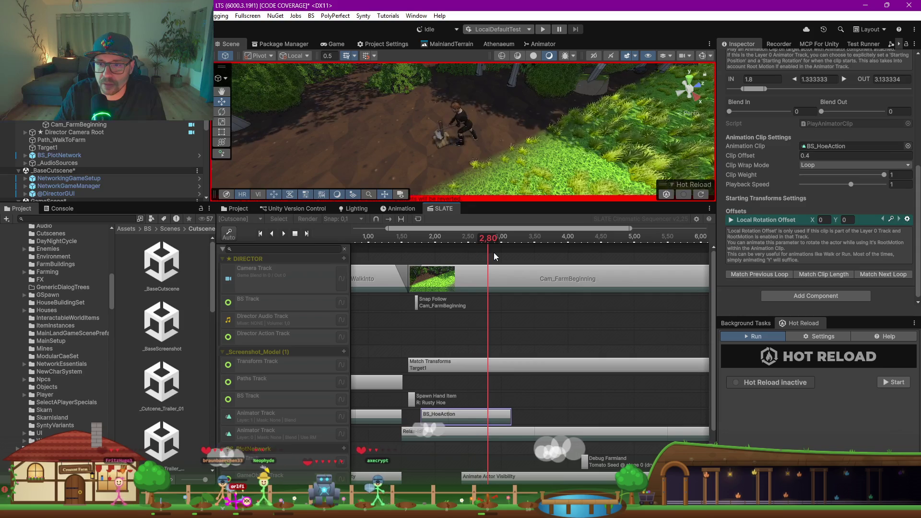
# Step: Make the Clip Offset negative, -0.4, and preview the earlier hoe swing
pyautogui.click(819, 157)
pyautogui.click(818, 156)
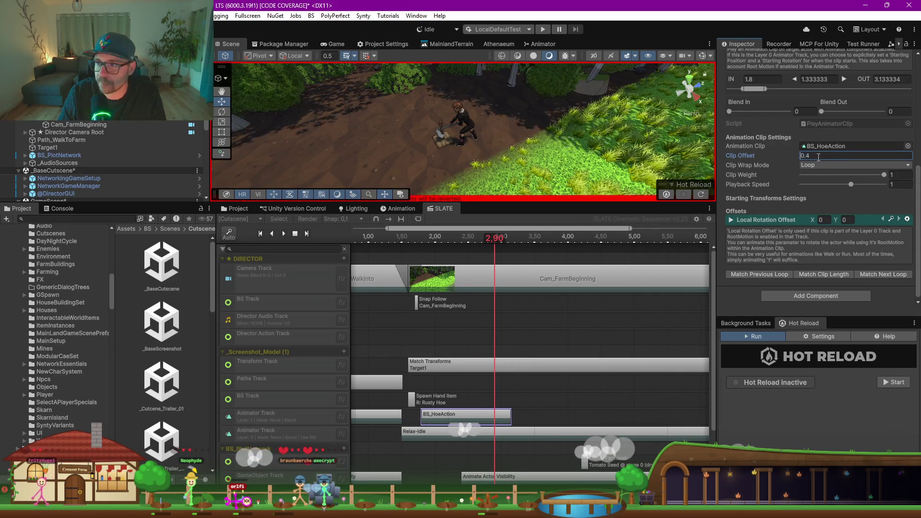
pyautogui.write('-')
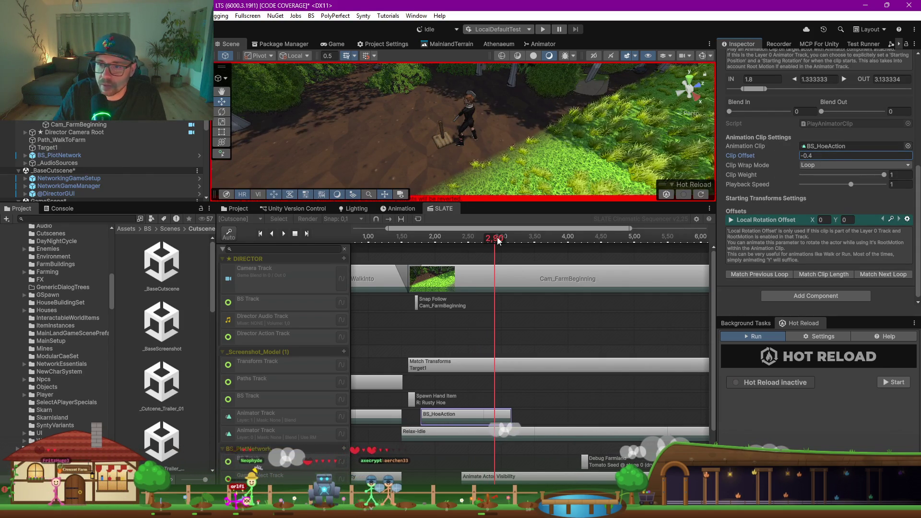
pyautogui.moveTo(494, 242)
pyautogui.mouseDown()
pyautogui.moveTo(416, 245)
pyautogui.moveTo(442, 247)
pyautogui.moveTo(422, 253)
pyautogui.moveTo(449, 259)
pyautogui.moveTo(419, 264)
pyautogui.moveTo(449, 265)
pyautogui.mouseUp()
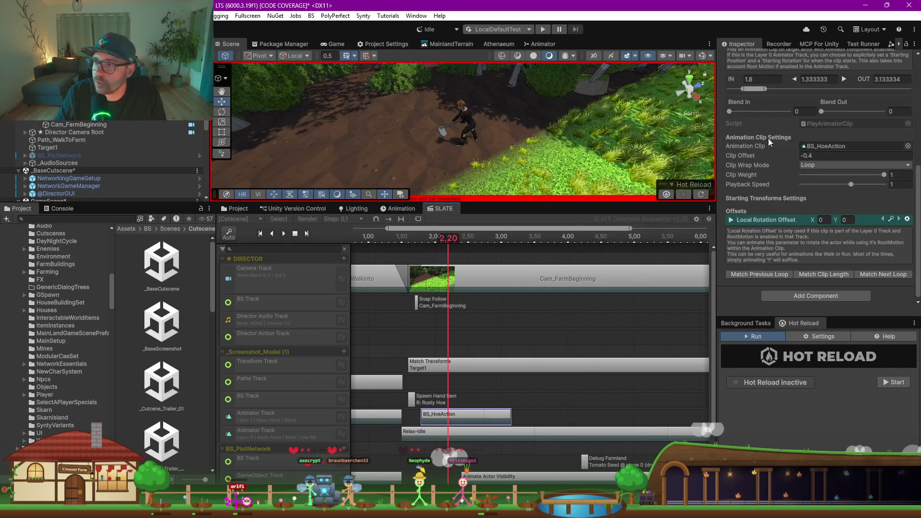
# Step: Replace the BS_HoeAction clip length 1.333333 with 0.4 and preview the swing around 1.90 s
pyautogui.scroll(2, 774, 142)
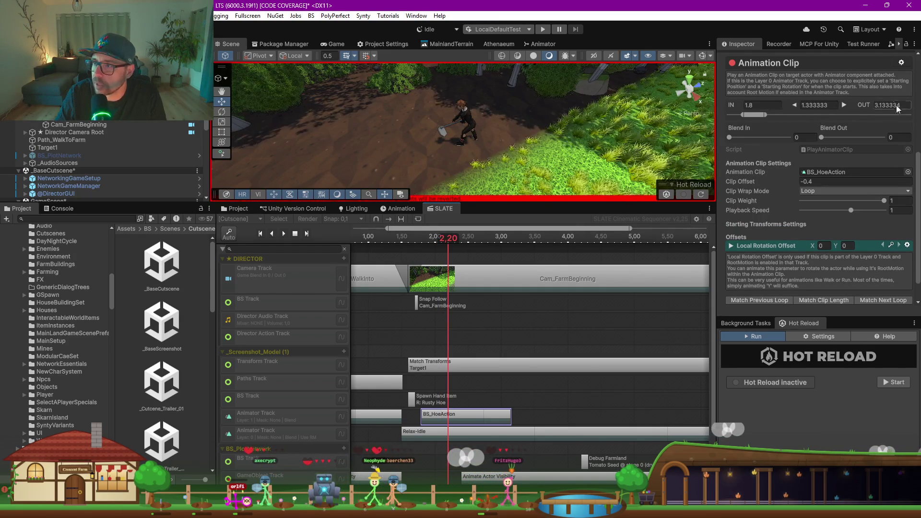
pyautogui.click(809, 107)
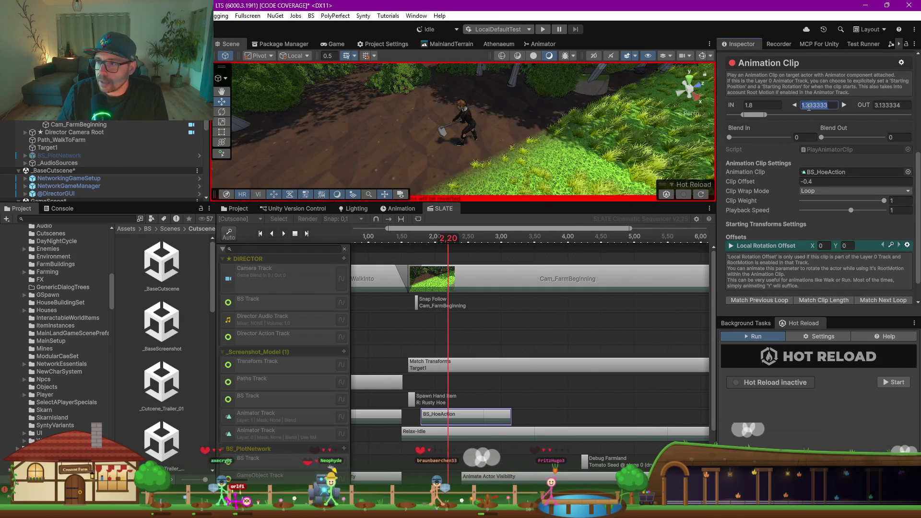
pyautogui.press('BackSpace')
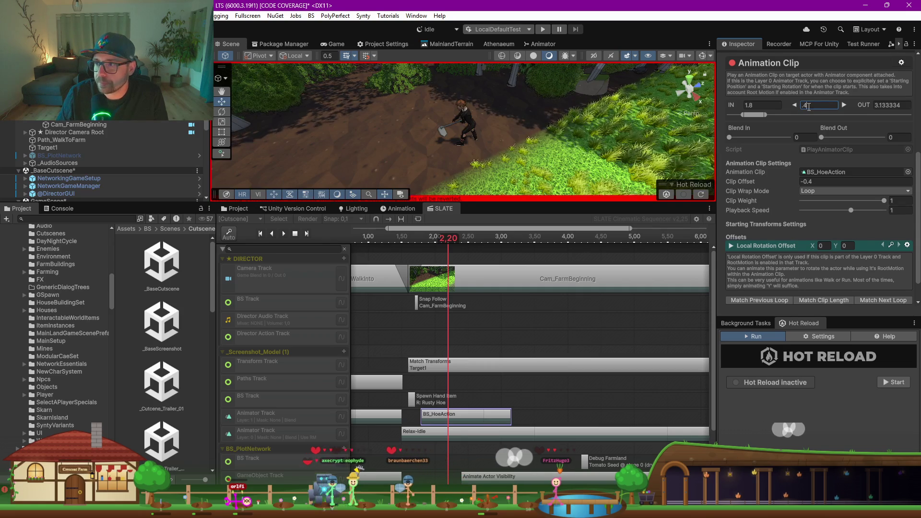
pyautogui.write('0.4')
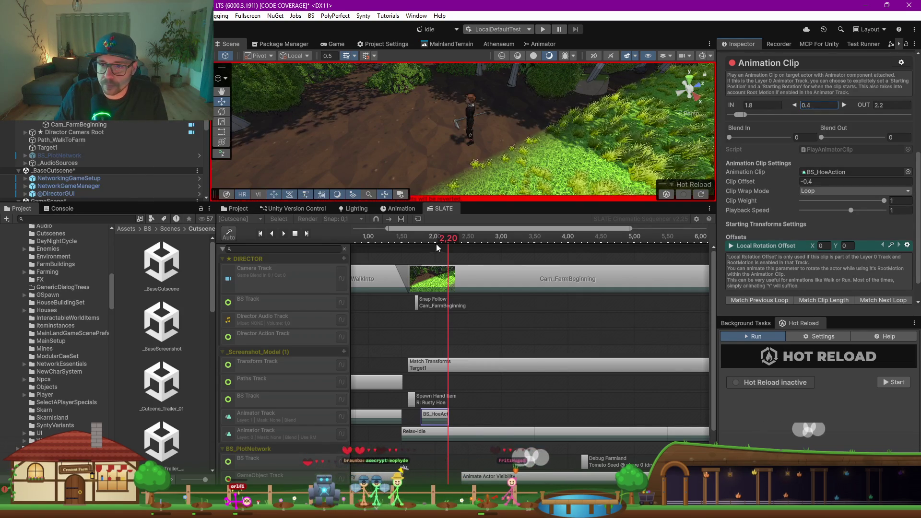
pyautogui.moveTo(437, 242)
pyautogui.mouseDown()
pyautogui.moveTo(420, 243)
pyautogui.moveTo(447, 249)
pyautogui.mouseUp()
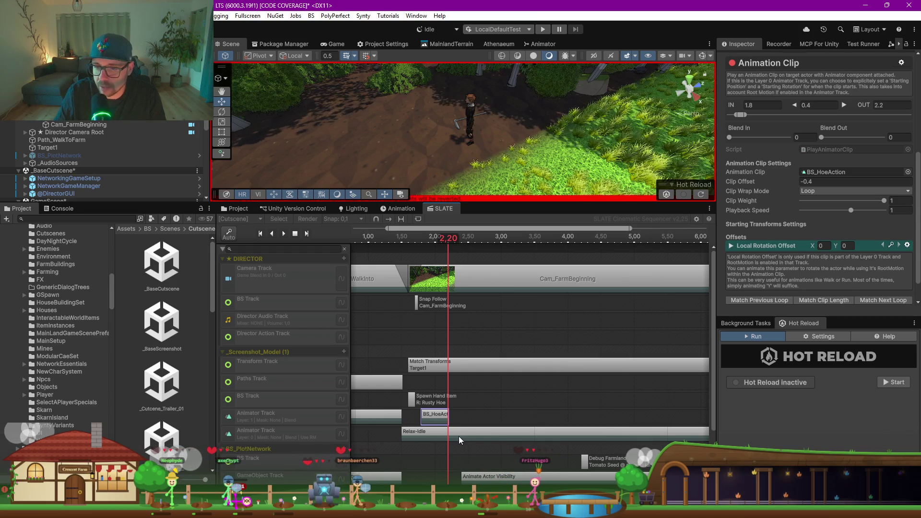
# Step: Check the Relax-Idle clip and the pose around 2.00–2.10 s, then select BS_HoeAction
pyautogui.click(486, 436)
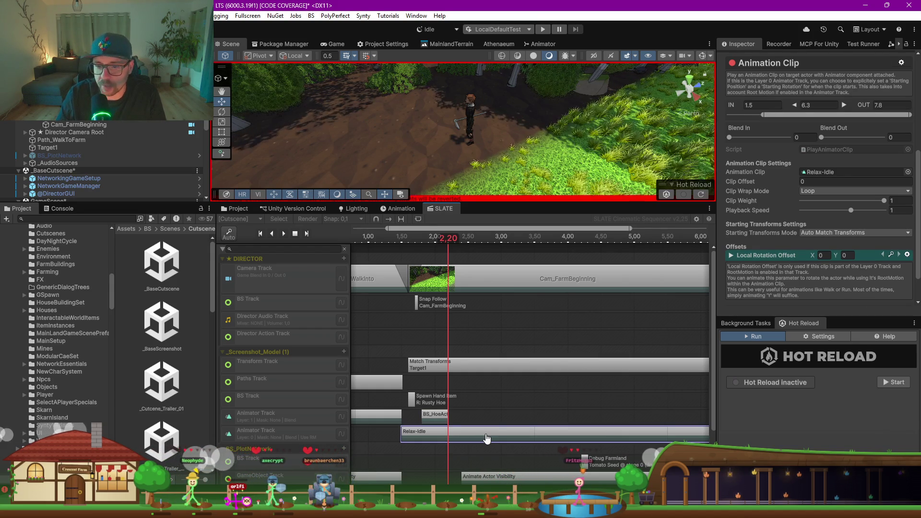
pyautogui.click(486, 436)
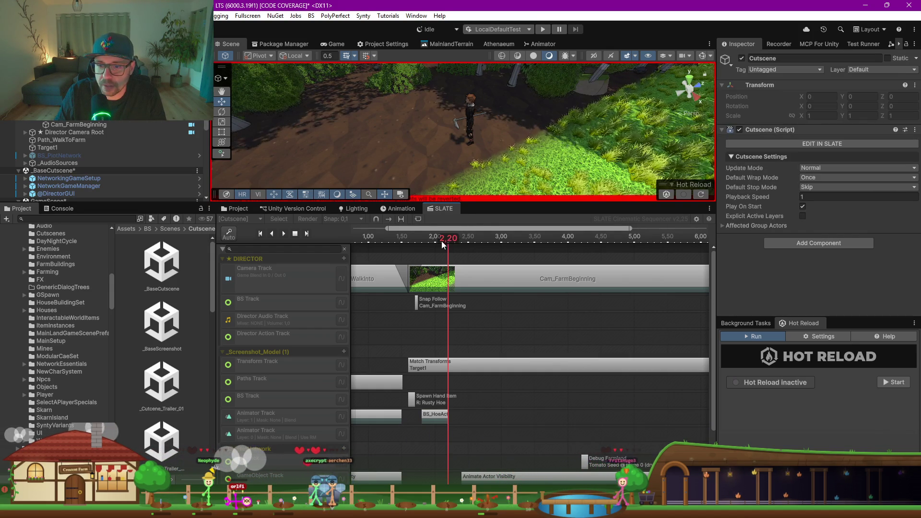
pyautogui.moveTo(444, 245)
pyautogui.mouseDown()
pyautogui.moveTo(436, 242)
pyautogui.moveTo(445, 242)
pyautogui.mouseUp()
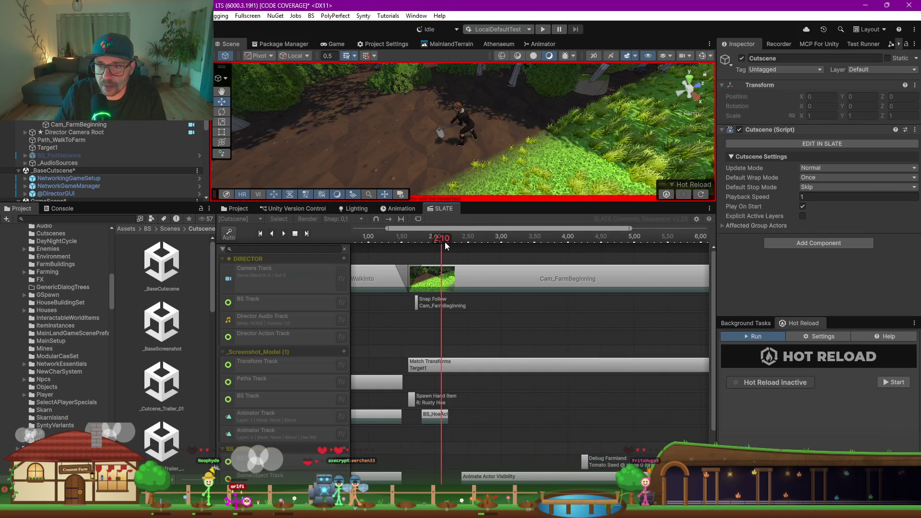
pyautogui.click(432, 419)
pyautogui.rightClick(434, 418)
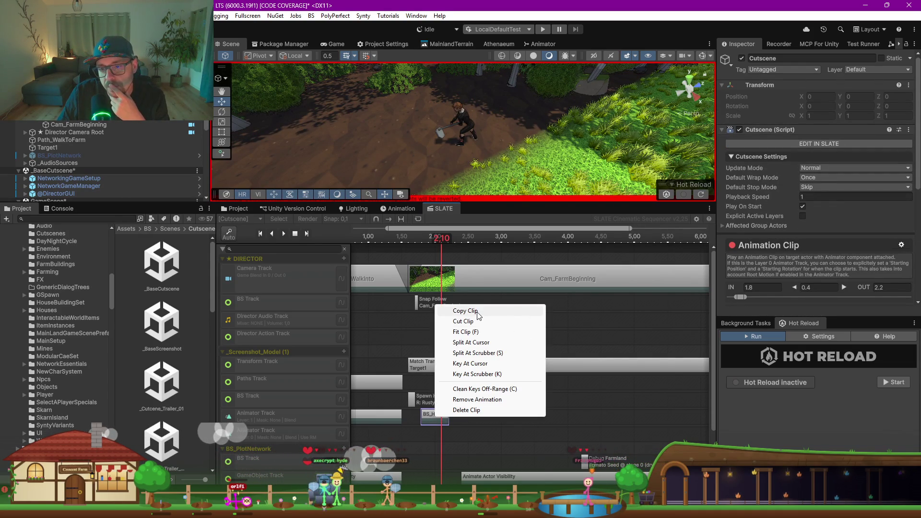
# Step: Copy BS_HoeAction and paste a second copy at 2.2–2.6 s, previewing both swings
pyautogui.click(468, 311)
pyautogui.rightClick(462, 417)
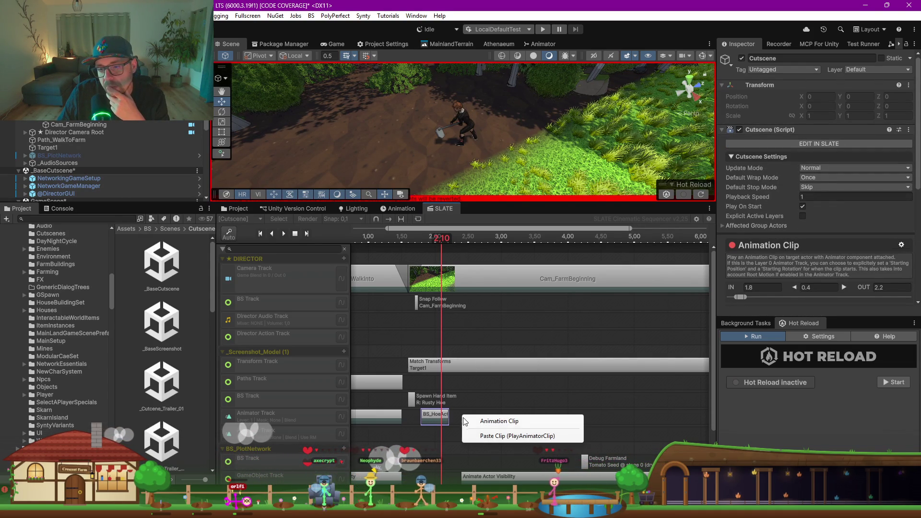
pyautogui.click(499, 433)
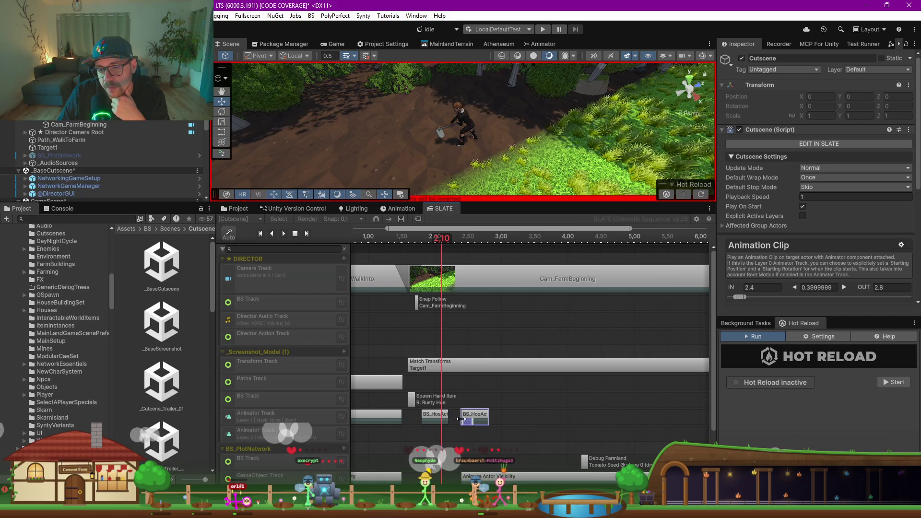
pyautogui.moveTo(476, 416); pyautogui.dragTo(464, 417)
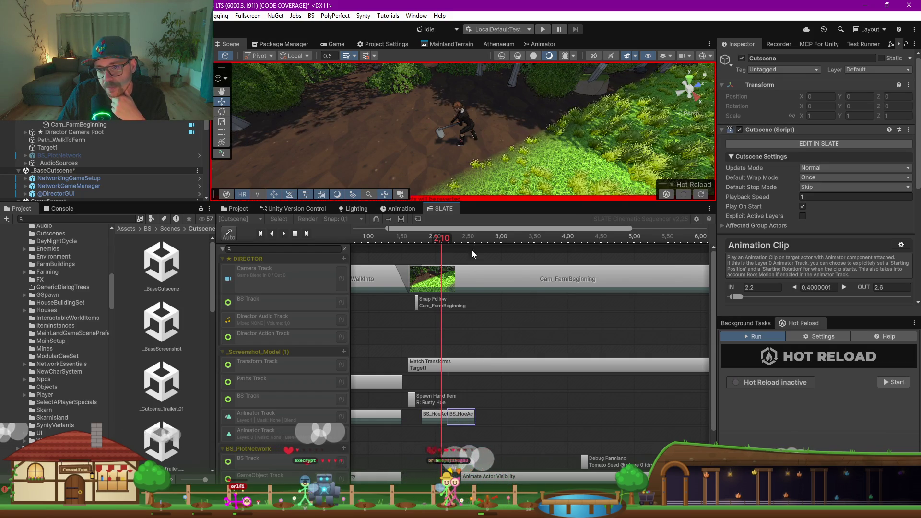
pyautogui.click(452, 239)
pyautogui.moveTo(452, 241); pyautogui.dragTo(428, 242)
# Step: Paste a third BS_HoeAction copy and slide it against the second at 2.6–3.0 s
pyautogui.rightClick(464, 417)
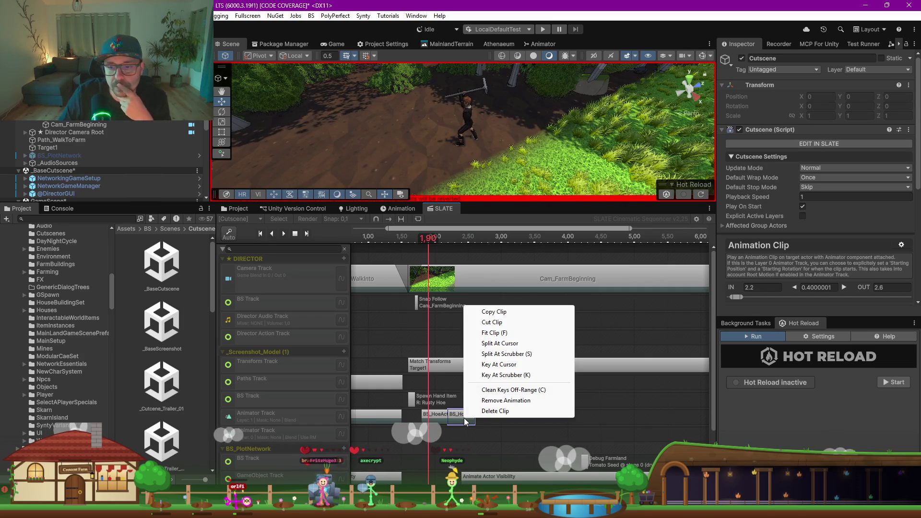
pyautogui.click(500, 424)
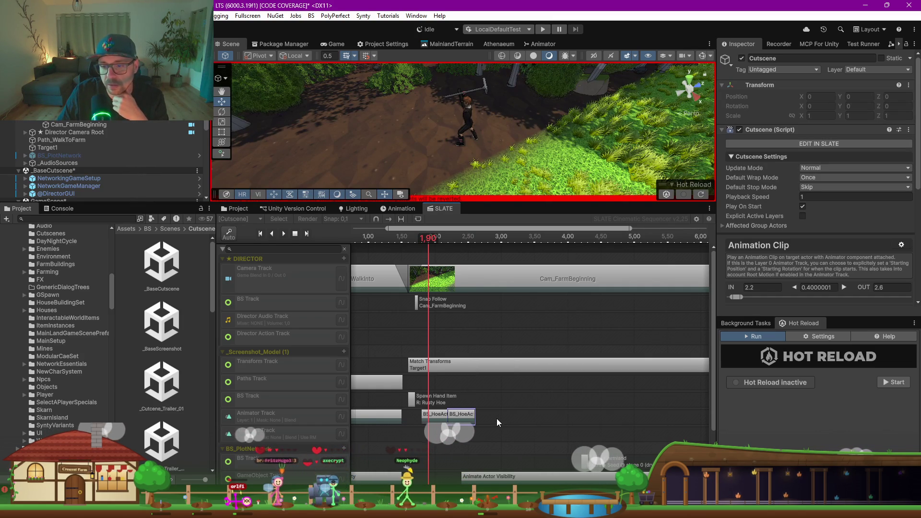
pyautogui.rightClick(498, 419)
pyautogui.click(533, 440)
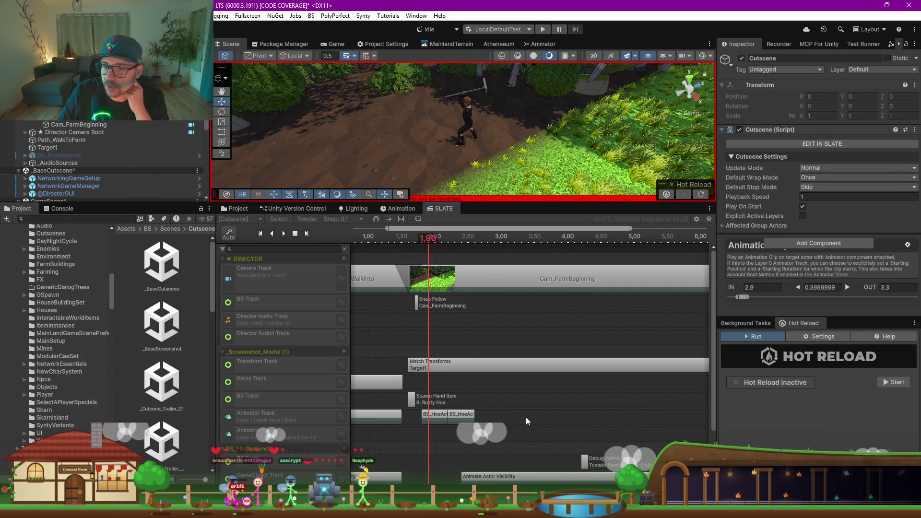
pyautogui.moveTo(505, 419); pyautogui.dragTo(480, 421)
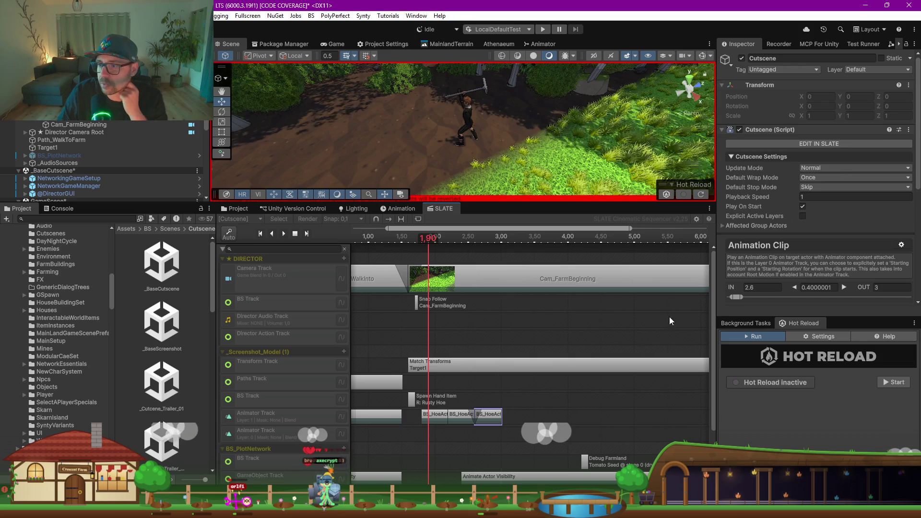
pyautogui.scroll(-6, 770, 253)
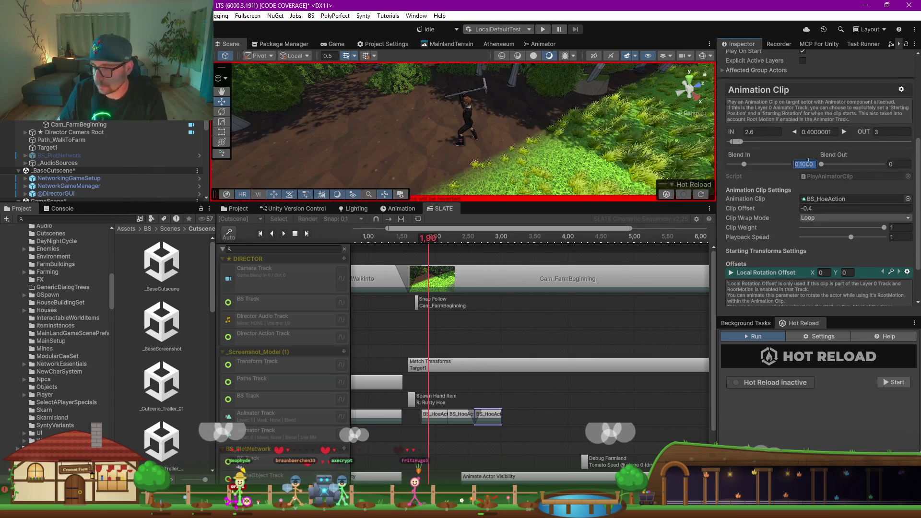
# Step: Paste a fourth BS_HoeAction copy onto the Animator Track at 3.4–3.8 s
pyautogui.click(456, 419)
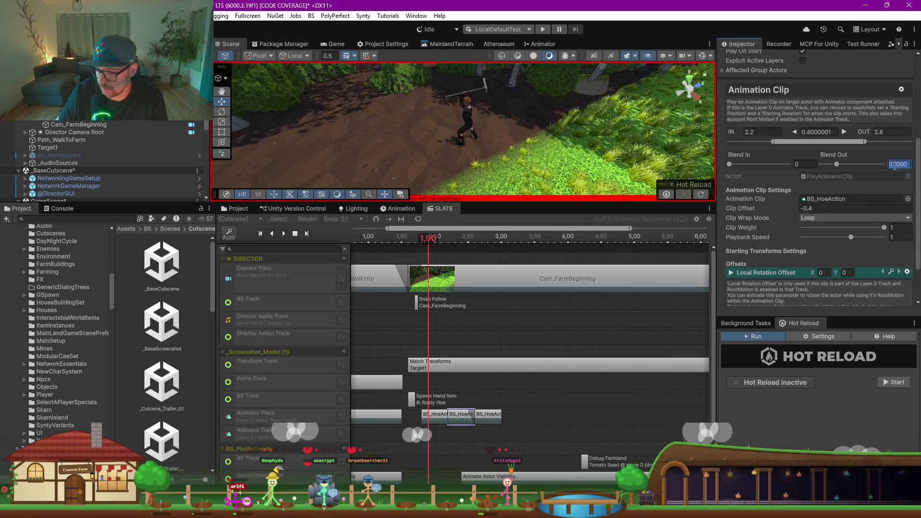
pyautogui.rightClick(531, 420)
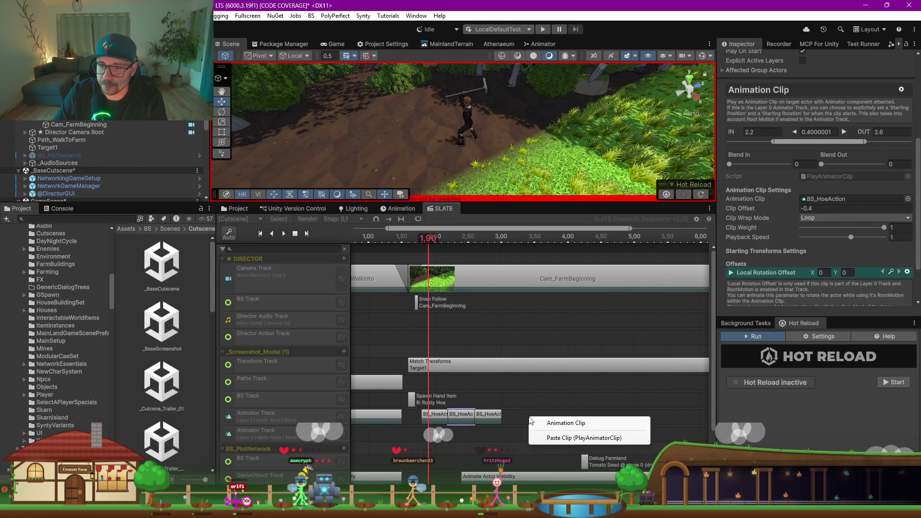
pyautogui.click(562, 440)
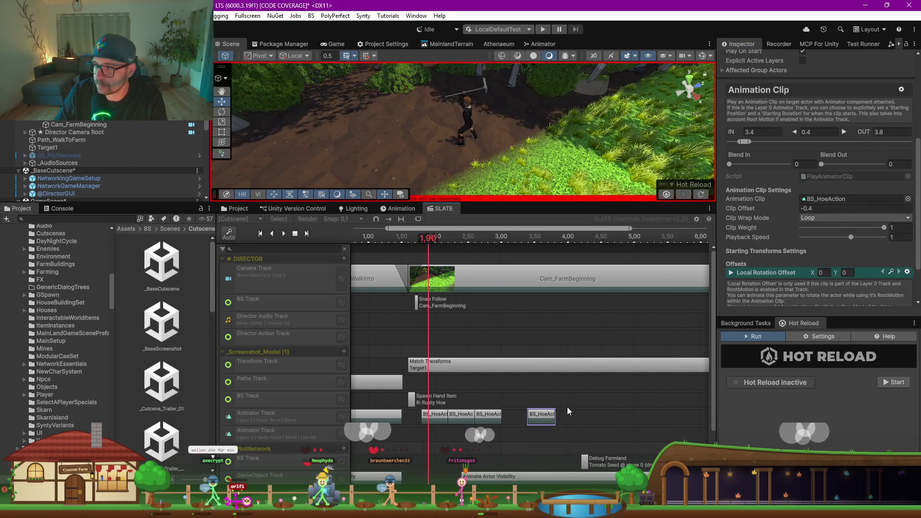
pyautogui.scroll(-3, 608, 357)
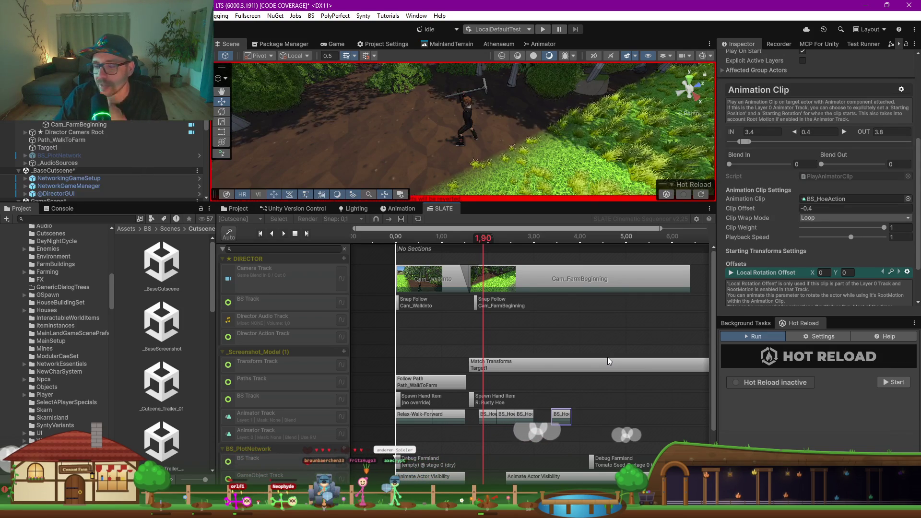
# Step: Paste more BS_HoeAction copies and line them up, the newest at 3.8–4.2 s
pyautogui.scroll(3, 571, 400)
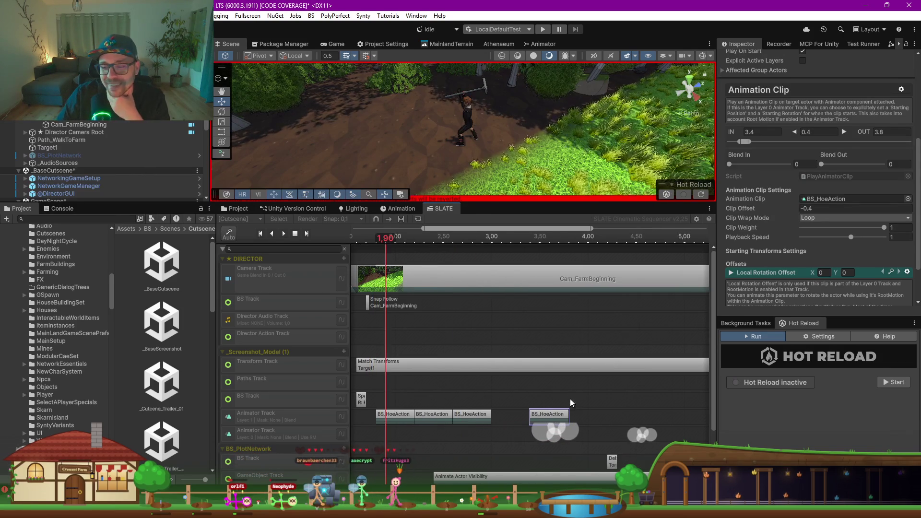
pyautogui.rightClick(559, 421)
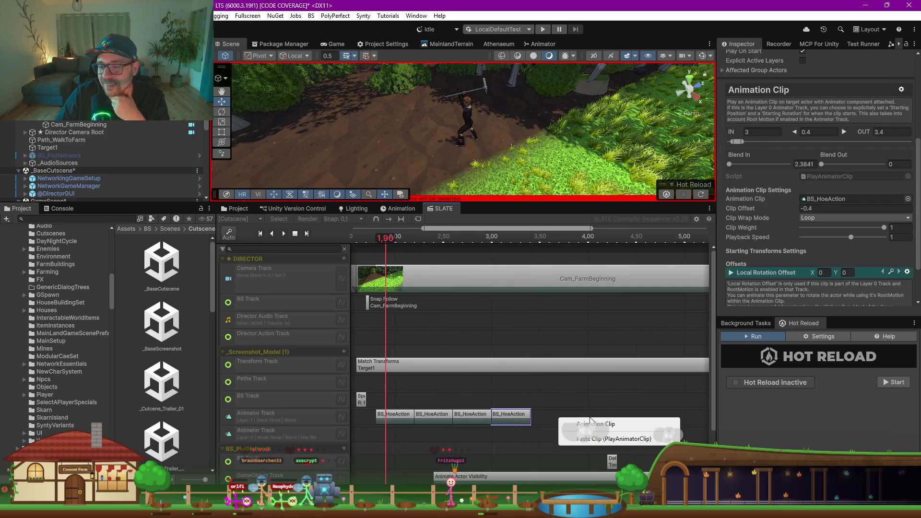
pyautogui.click(603, 438)
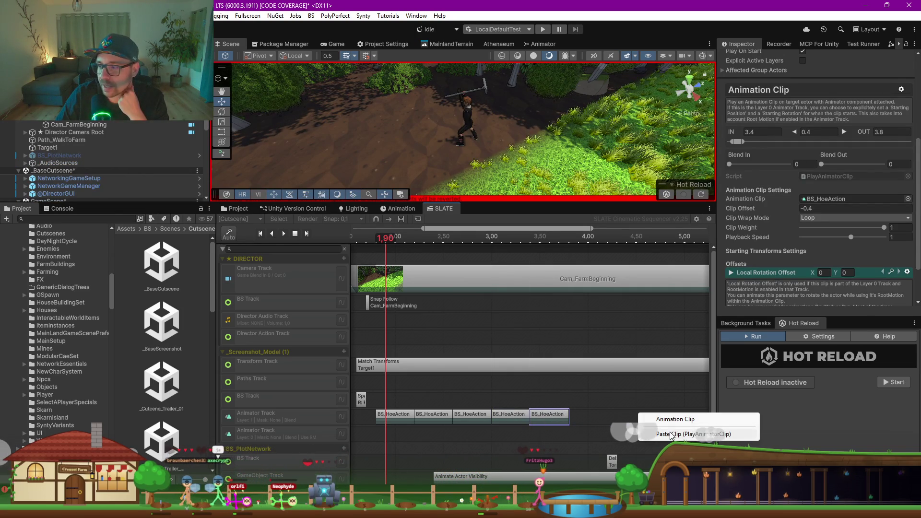
pyautogui.click(670, 435)
pyautogui.moveTo(653, 418); pyautogui.dragTo(595, 420)
# Step: Bring the cutscene end in to just after the hoe clips and preview at 3.20 s
pyautogui.scroll(-6, 470, 293)
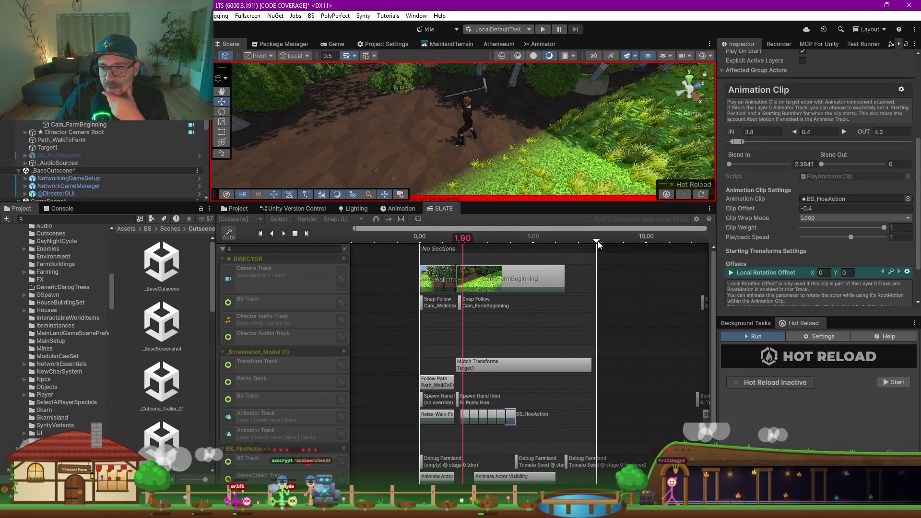
pyautogui.moveTo(596, 241); pyautogui.dragTo(517, 254)
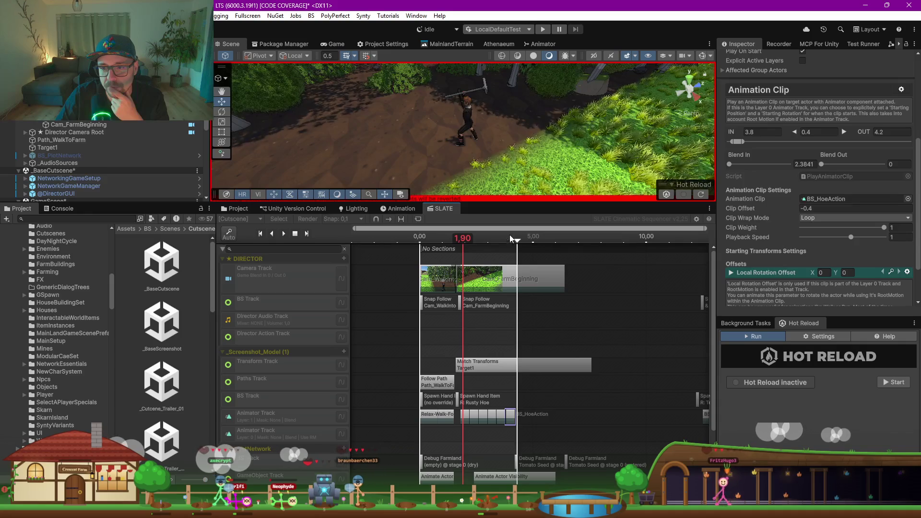
pyautogui.moveTo(475, 238)
pyautogui.mouseDown()
pyautogui.moveTo(504, 238)
pyautogui.moveTo(492, 238)
pyautogui.mouseUp()
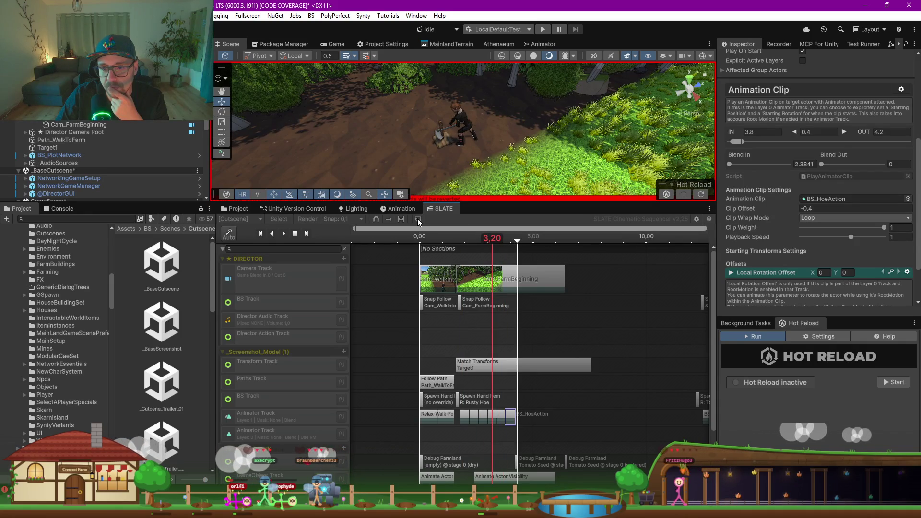
# Step: Scrub the cutscene to 3.10 seconds and play the preview, framing the hoeing farmer in the Scene view
pyautogui.click(295, 233)
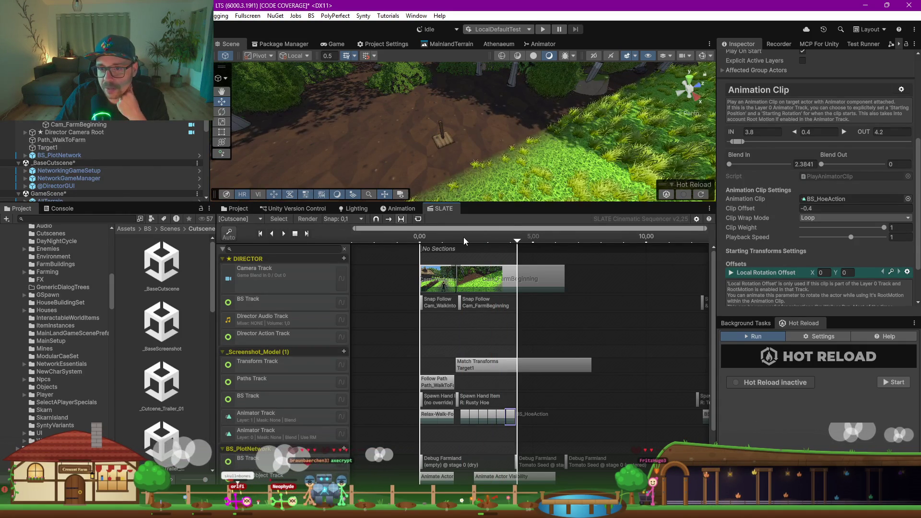
pyautogui.click(489, 236)
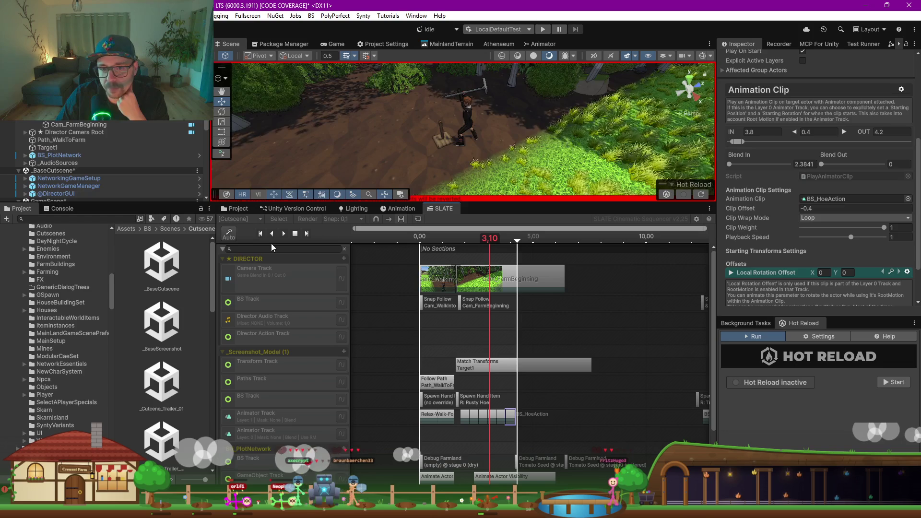
pyautogui.click(295, 235)
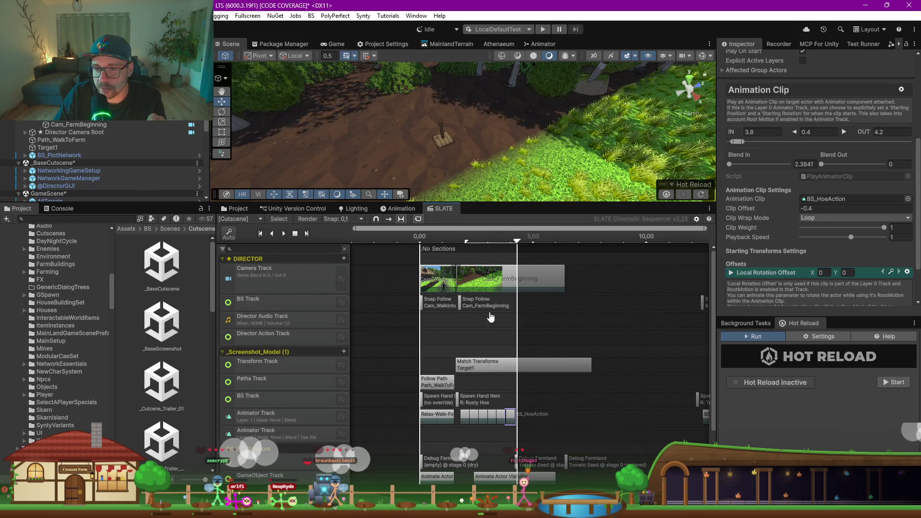
pyautogui.click(283, 234)
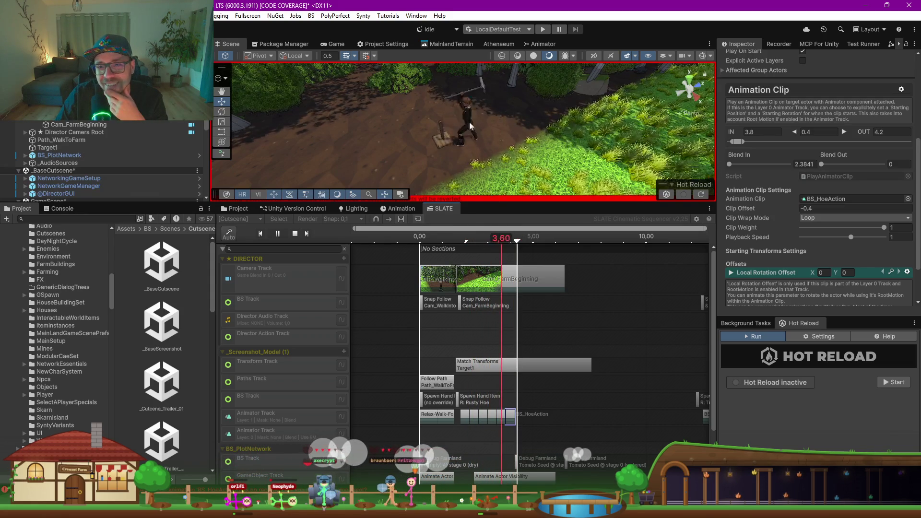
pyautogui.moveTo(489, 202)
pyautogui.mouseDown()
pyautogui.moveTo(489, 221)
pyautogui.moveTo(432, 259)
pyautogui.moveTo(368, 227)
pyautogui.mouseUp()
pyautogui.moveTo(391, 194); pyautogui.dragTo(434, 208)
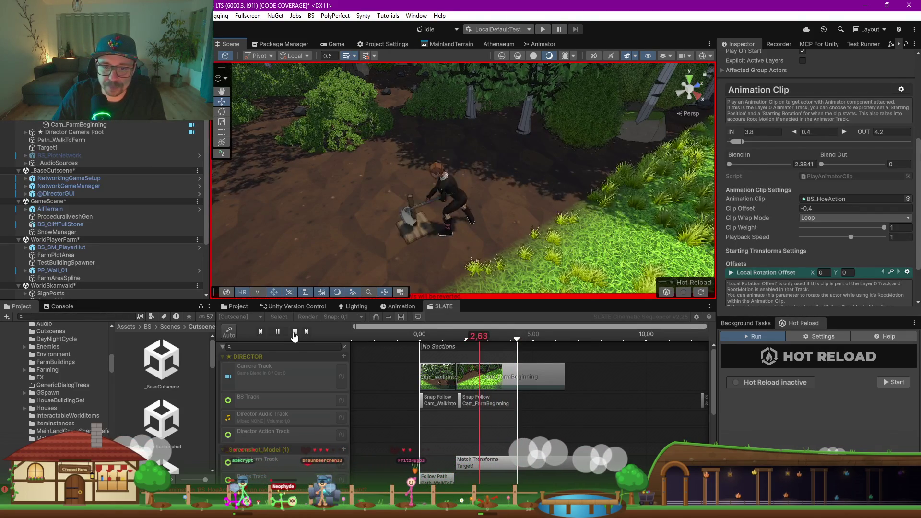
# Step: Stop the preview, enlarge and zoom the SLATE timeline, and collapse the DIRECTOR track group
pyautogui.press('space')
pyautogui.moveTo(475, 302); pyautogui.dragTo(476, 196)
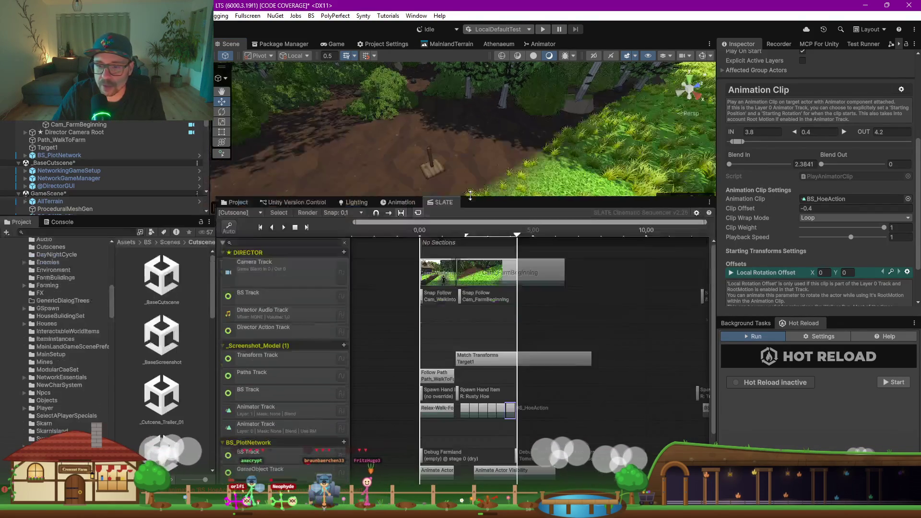
pyautogui.scroll(-3, 480, 282)
pyautogui.scroll(2, 480, 281)
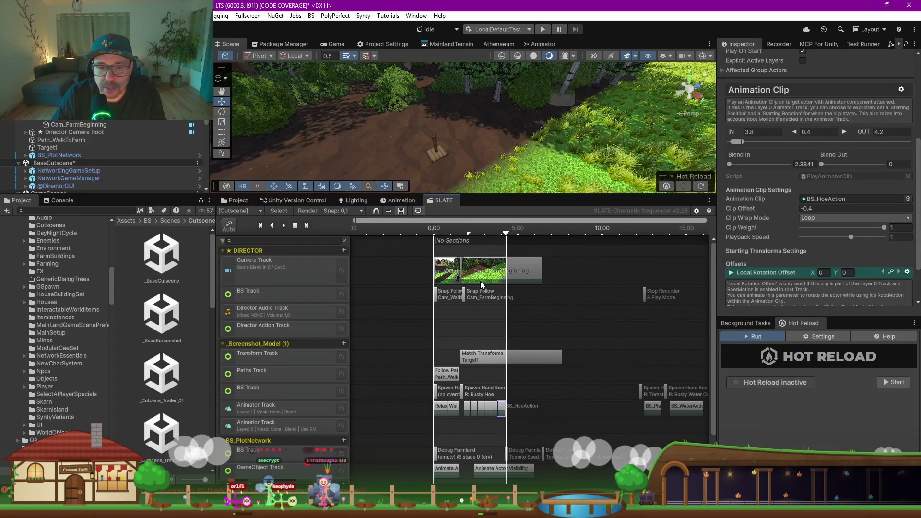
pyautogui.scroll(-2, 497, 332)
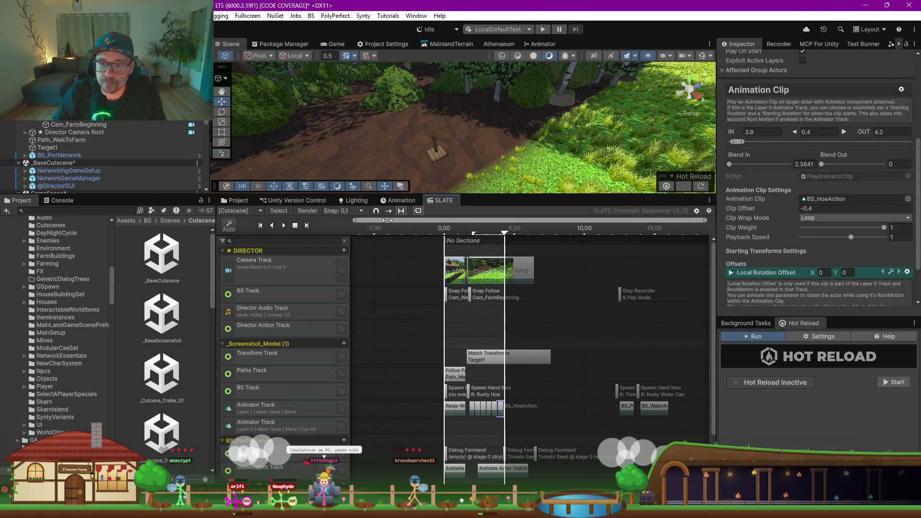
pyautogui.scroll(10, 480, 410)
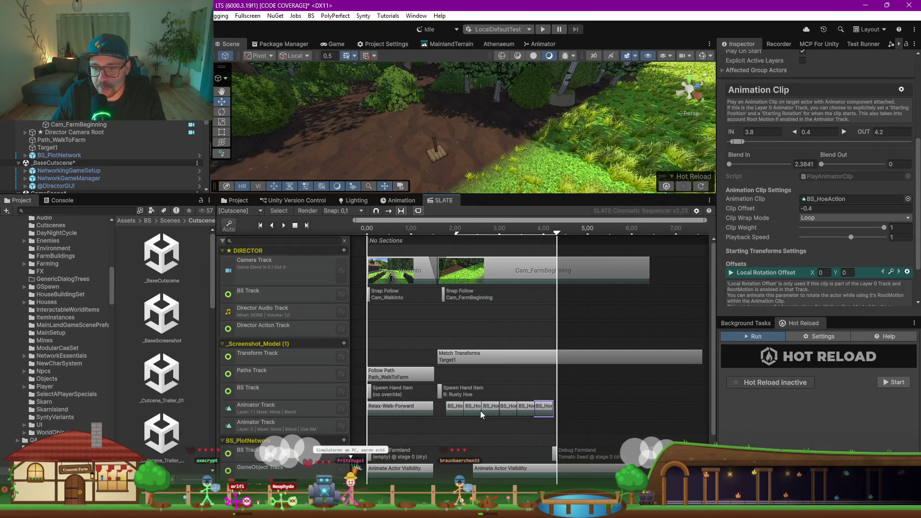
pyautogui.moveTo(435, 331); pyautogui.dragTo(451, 331)
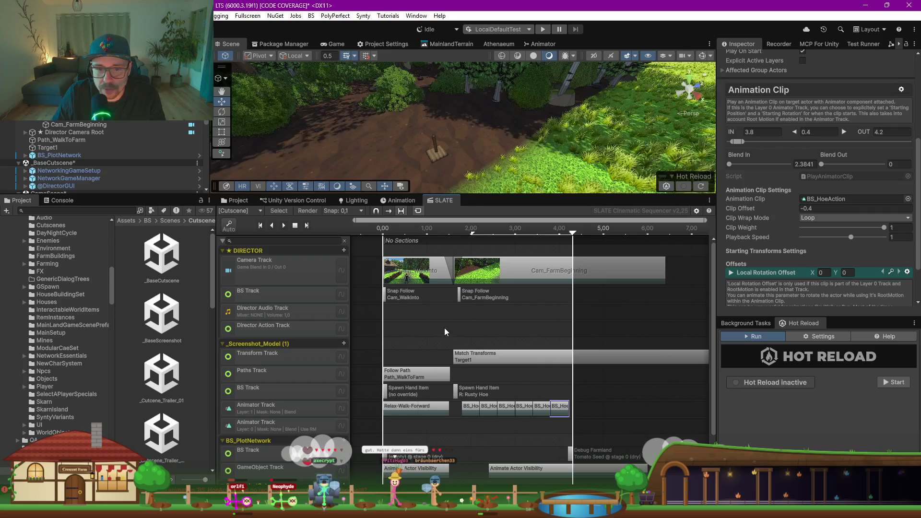
pyautogui.scroll(-3, 446, 324)
pyautogui.click(222, 252)
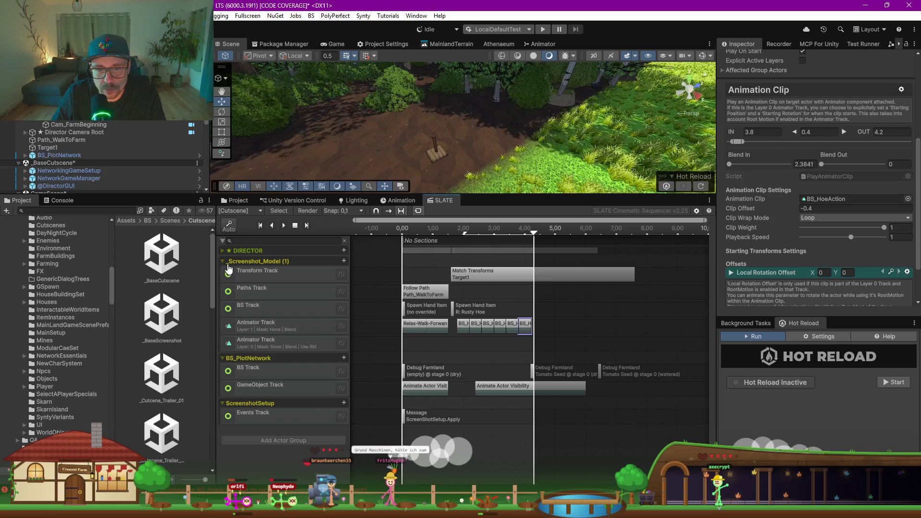
# Step: Shorten the Match Transforms To Target clip to 0.6 seconds, ending at 2.2
pyautogui.click(519, 271)
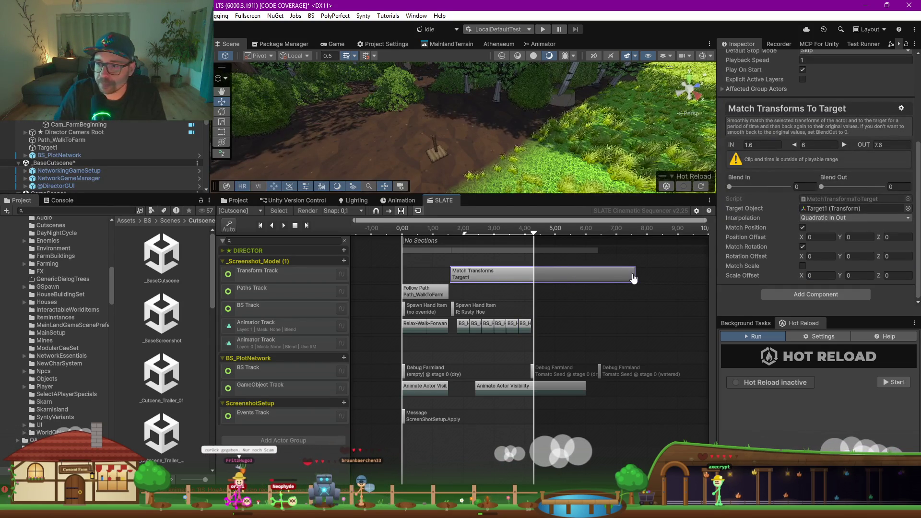
pyautogui.click(547, 279)
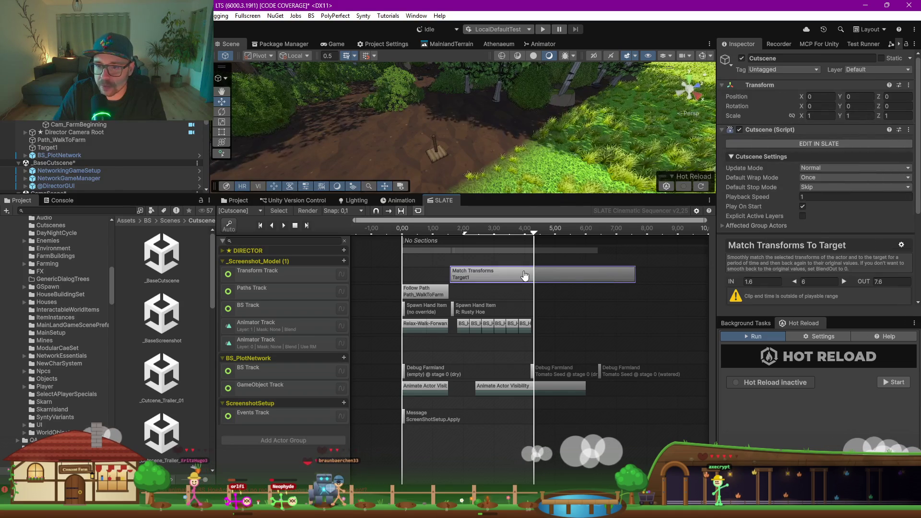
pyautogui.moveTo(634, 271); pyautogui.dragTo(469, 274)
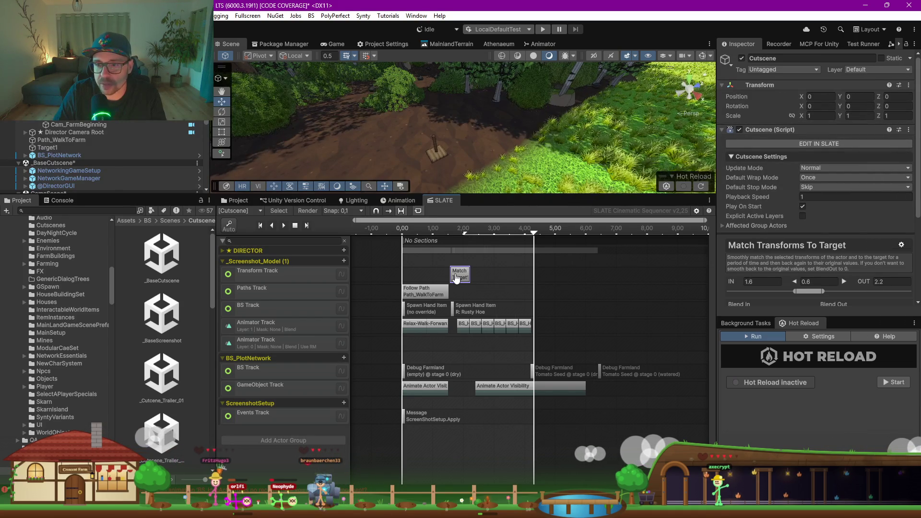
# Step: Copy and paste the clip, placing the shortened duplicate right after it at 2.2 seconds
pyautogui.rightClick(457, 275)
pyautogui.click(485, 281)
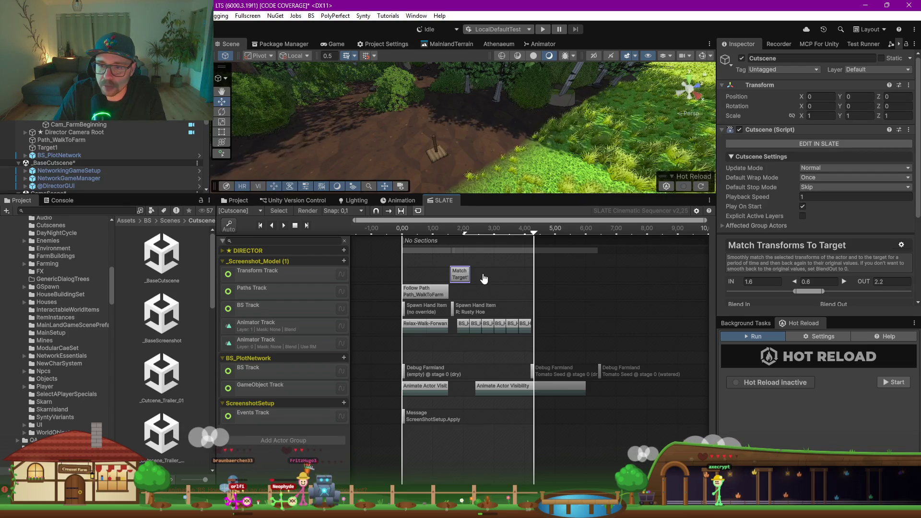
pyautogui.rightClick(483, 277)
pyautogui.click(517, 295)
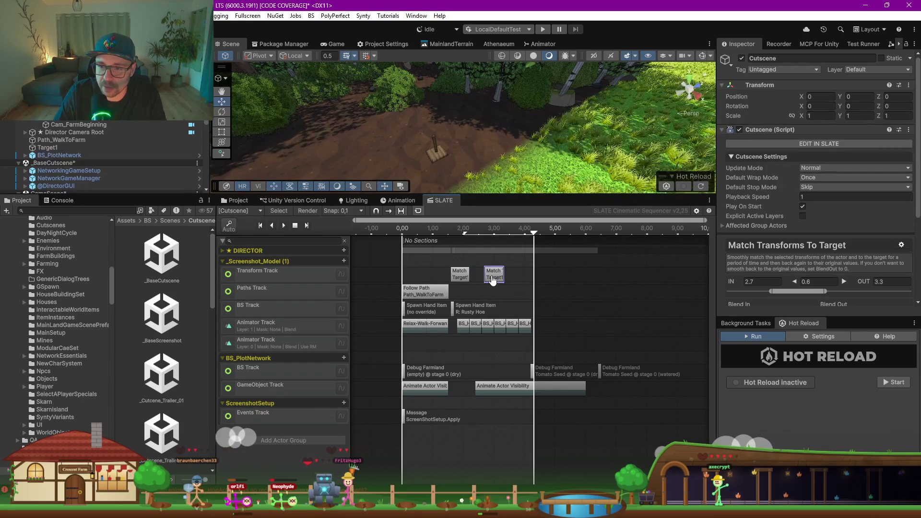
pyautogui.moveTo(492, 280); pyautogui.dragTo(489, 278)
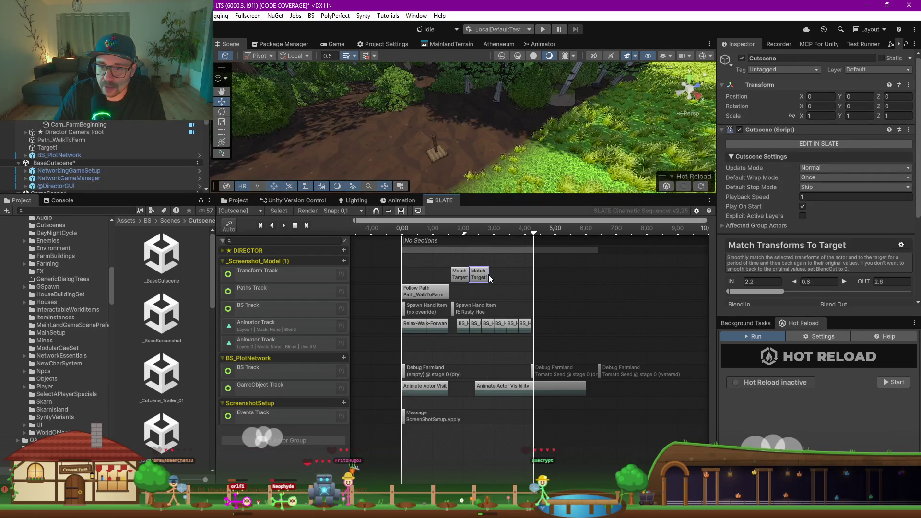
pyautogui.moveTo(488, 278); pyautogui.dragTo(477, 276)
# Step: Copy the shortened second clip and paste five more Match Transforms clips onto the Transform Track
pyautogui.rightClick(477, 276)
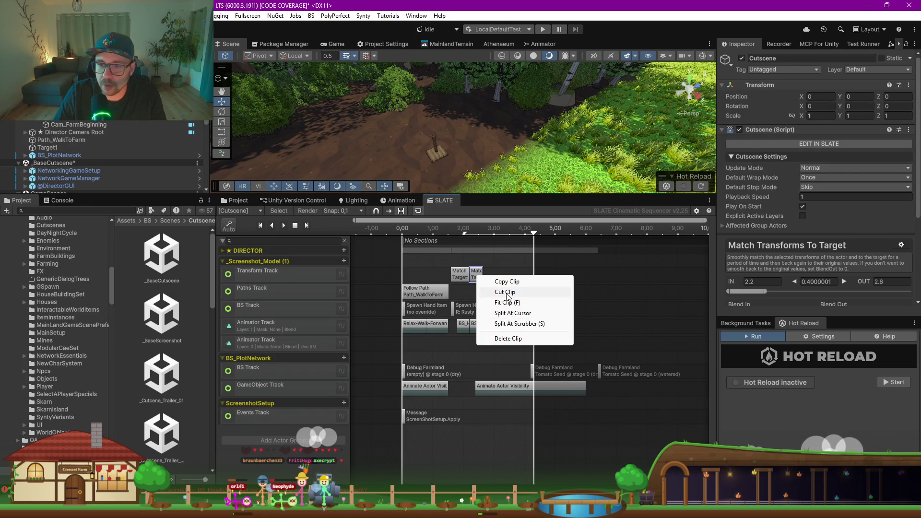
pyautogui.click(518, 282)
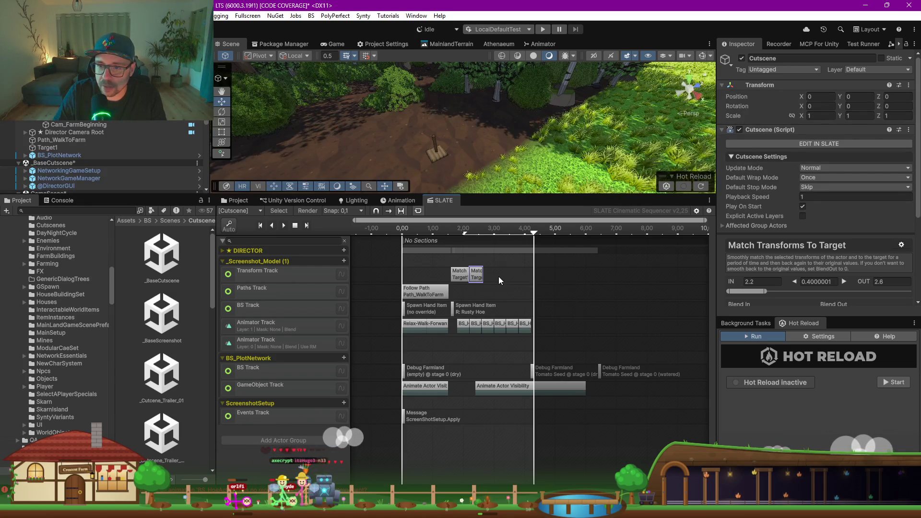
pyautogui.rightClick(499, 276)
pyautogui.click(547, 296)
pyautogui.rightClick(550, 283)
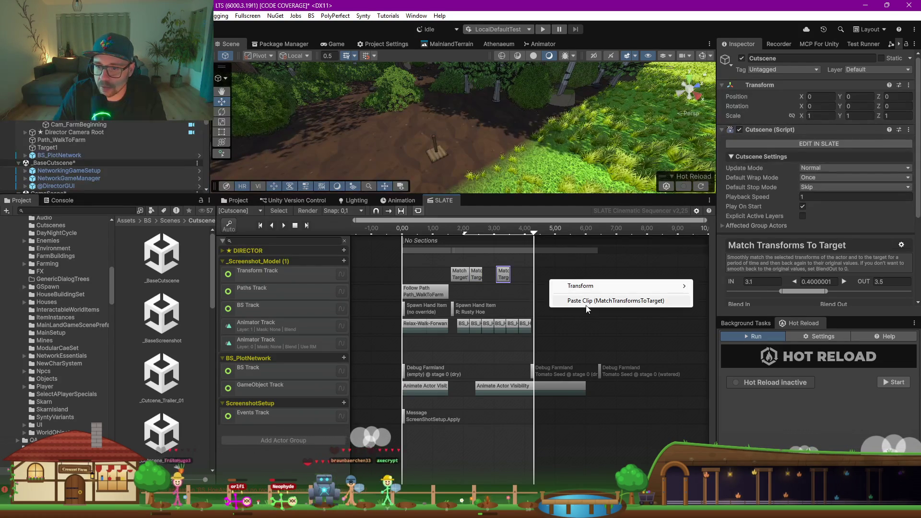
pyautogui.click(600, 297)
pyautogui.rightClick(587, 273)
pyautogui.click(608, 297)
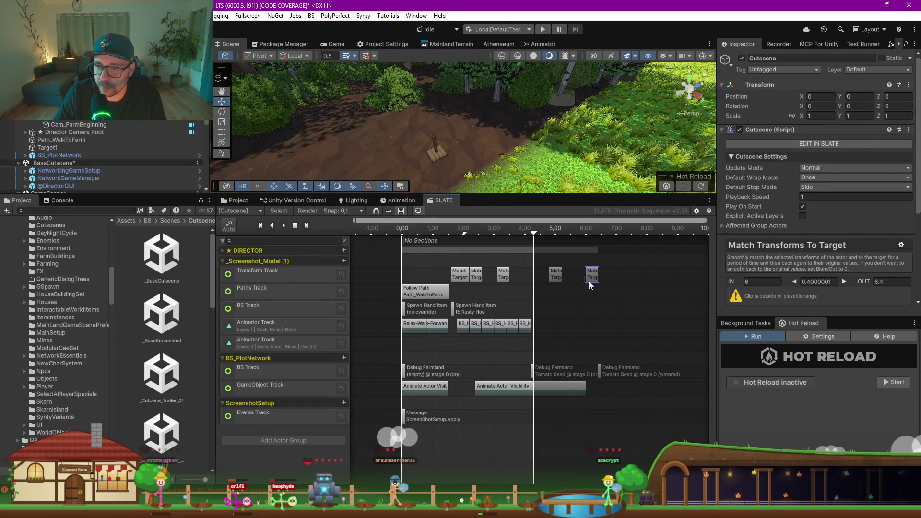
pyautogui.rightClick(571, 278)
pyautogui.click(595, 295)
pyautogui.rightClick(537, 277)
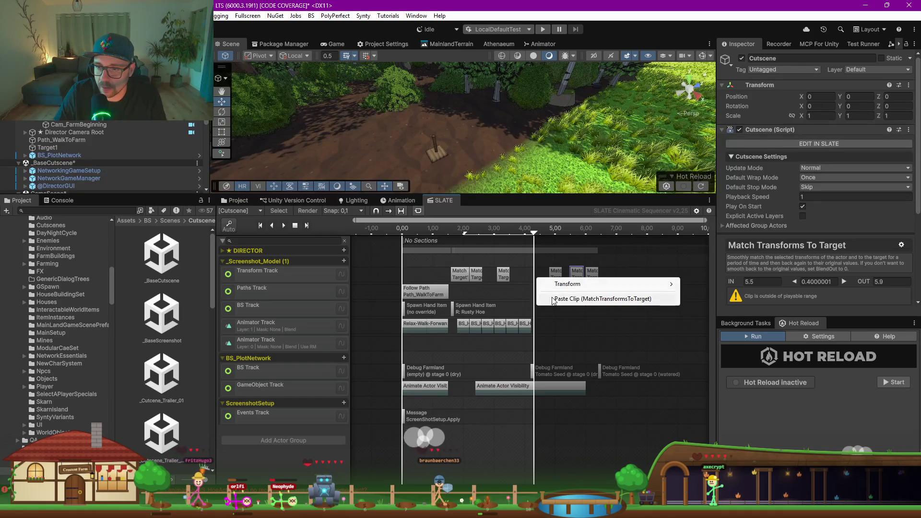
pyautogui.click(559, 297)
# Step: Move the pasted clips to 2.8 and 3.6 seconds to close the gaps
pyautogui.moveTo(501, 277)
pyautogui.mouseDown()
pyautogui.moveTo(492, 278)
pyautogui.moveTo(505, 278)
pyautogui.mouseUp()
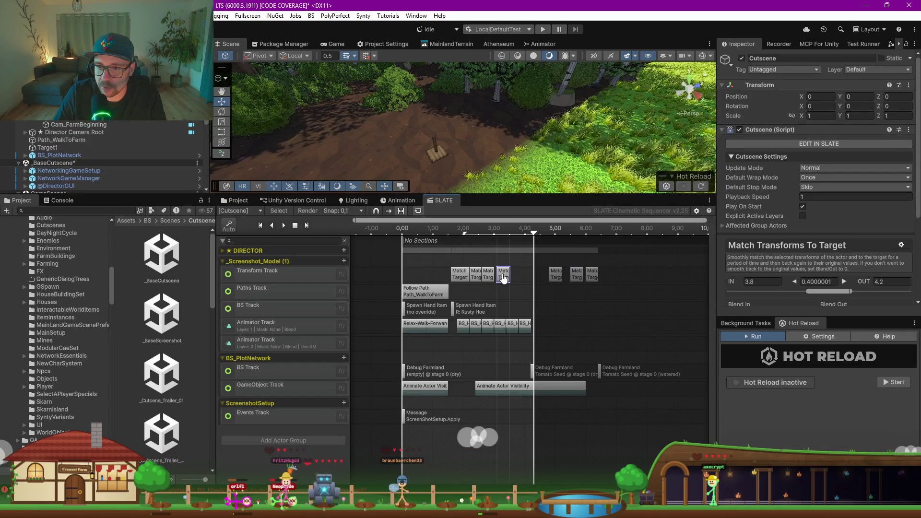
pyautogui.moveTo(554, 278)
pyautogui.mouseDown()
pyautogui.moveTo(518, 279)
pyautogui.moveTo(527, 279)
pyautogui.mouseUp()
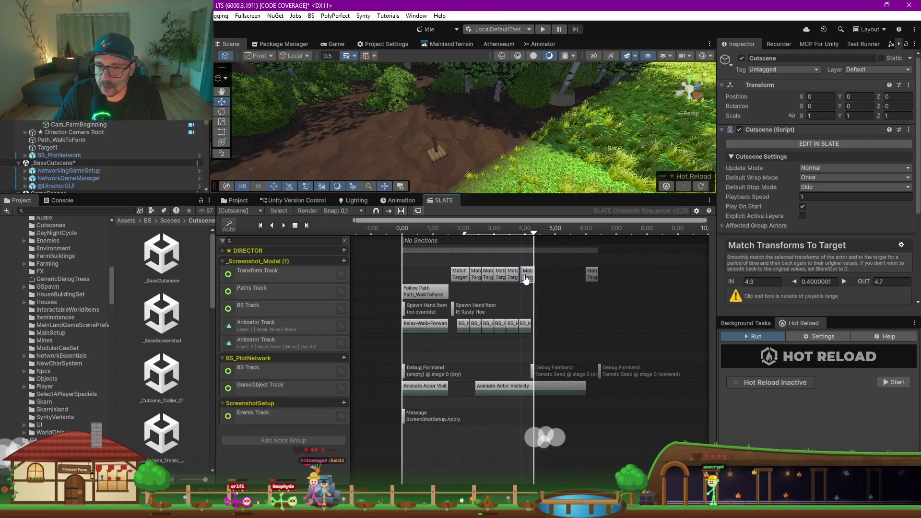
pyautogui.click(593, 278)
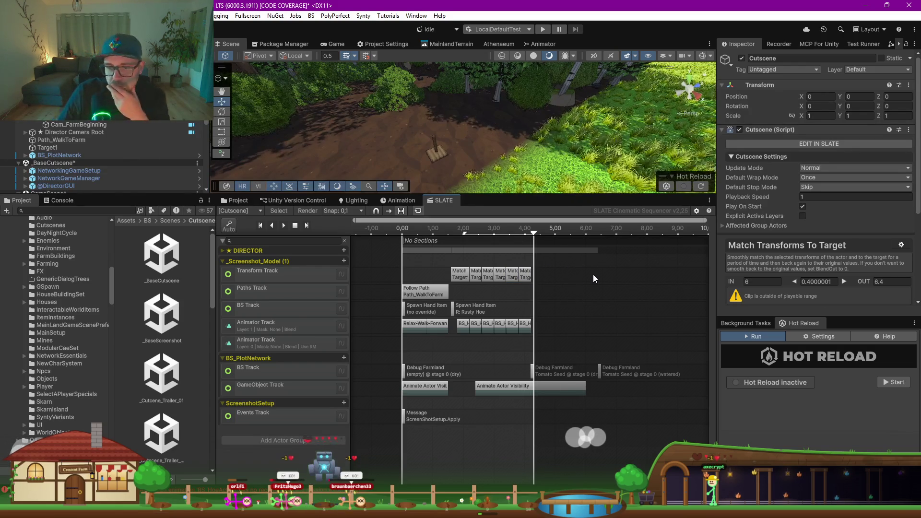
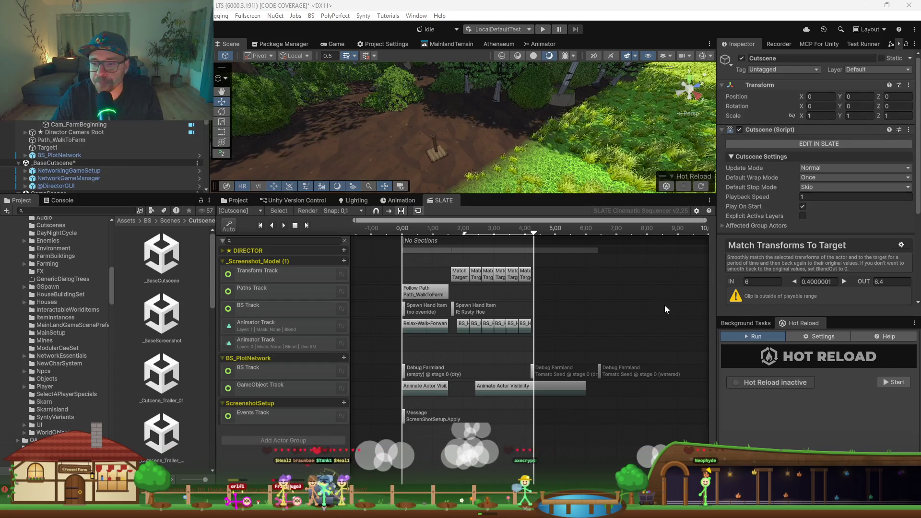
# Step: Select Target1 and enlarge the Scene view, orbiting around its hoe post
pyautogui.click(45, 147)
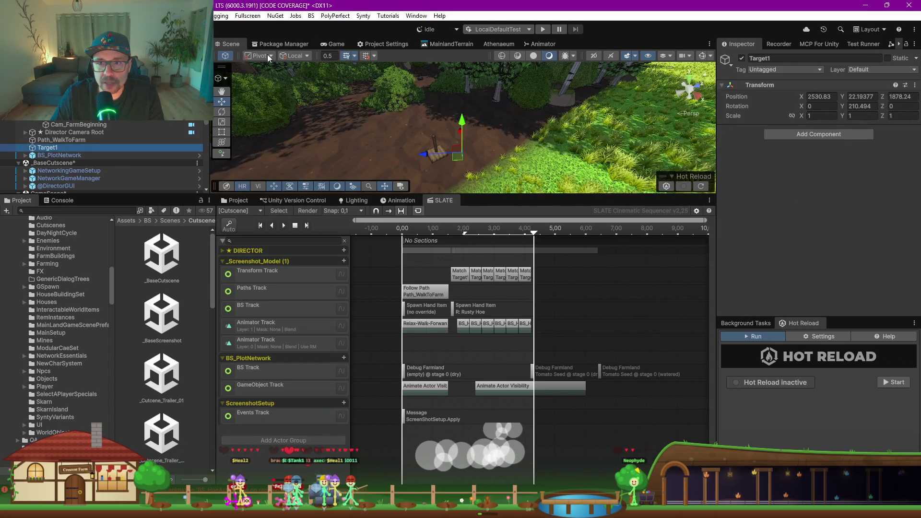
pyautogui.moveTo(506, 194); pyautogui.dragTo(528, 307)
pyautogui.moveTo(538, 243); pyautogui.dragTo(531, 253)
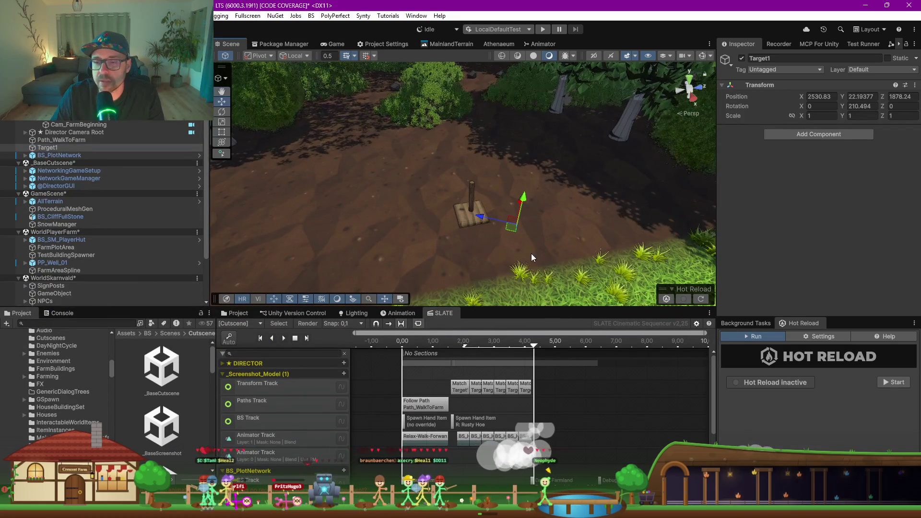
pyautogui.scroll(-3, 490, 223)
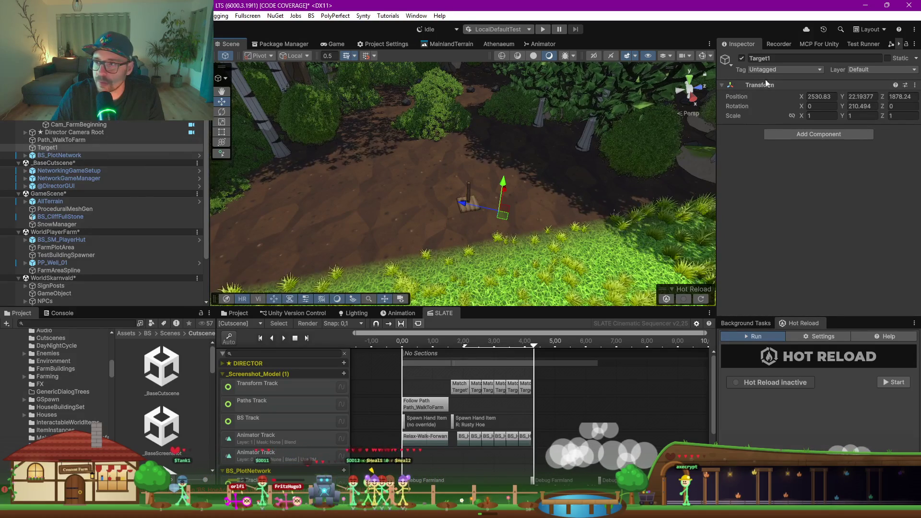
pyautogui.moveTo(477, 205); pyautogui.dragTo(605, 175)
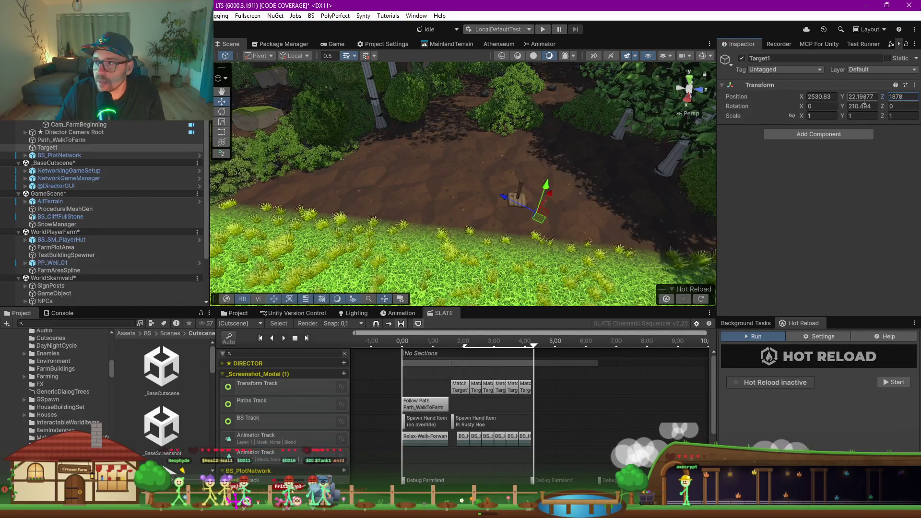
# Step: Set Target1's Position X to 2531
pyautogui.click(822, 96)
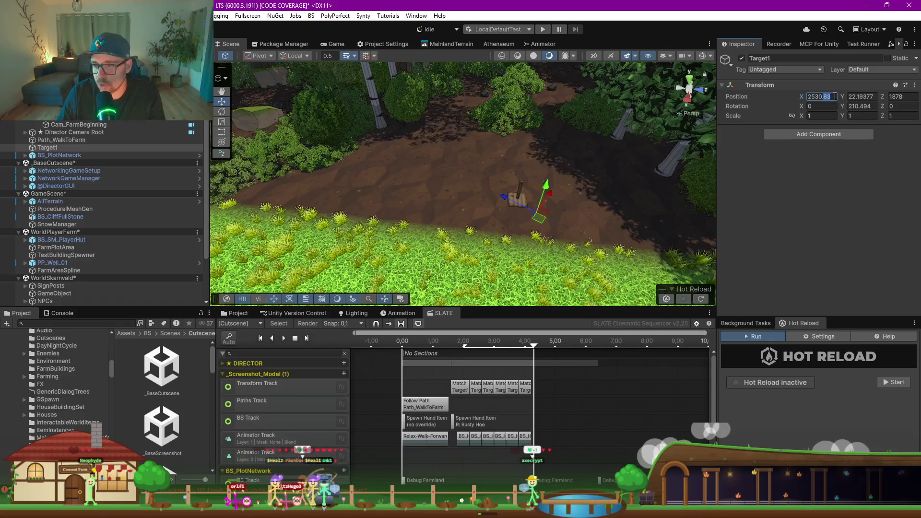
pyautogui.write('2530')
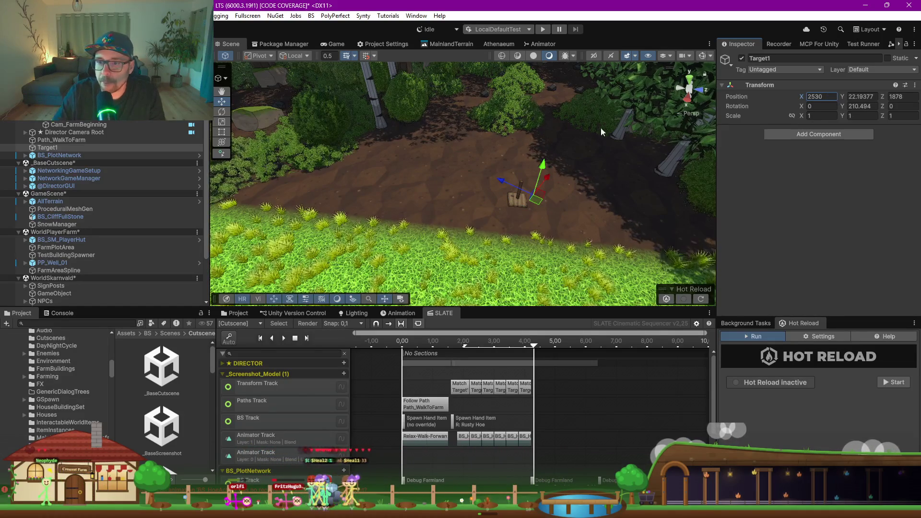
pyautogui.moveTo(569, 192)
pyautogui.mouseDown()
pyautogui.moveTo(586, 203)
pyautogui.moveTo(566, 219)
pyautogui.moveTo(556, 192)
pyautogui.moveTo(553, 199)
pyautogui.mouseUp()
pyautogui.click(833, 98)
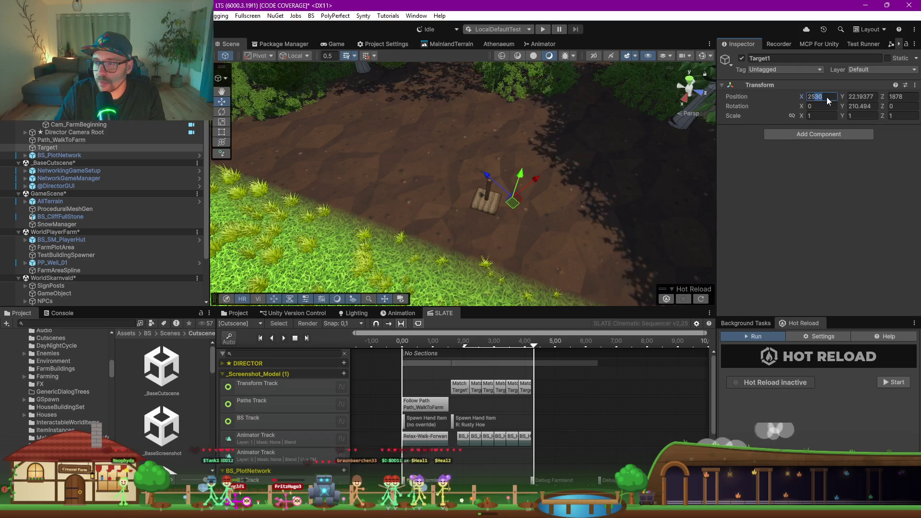
pyautogui.write('2520')
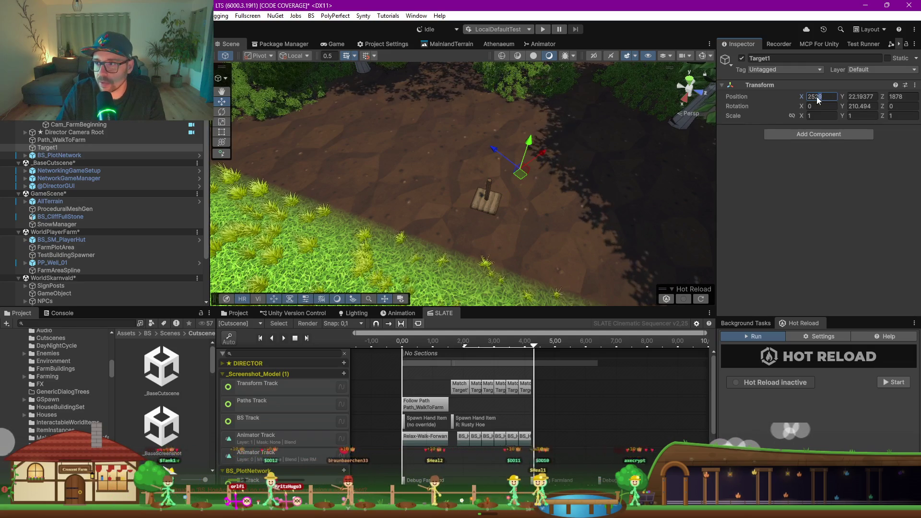
pyautogui.press('BackSpace')
pyautogui.press('BackSpace')
pyautogui.write('37')
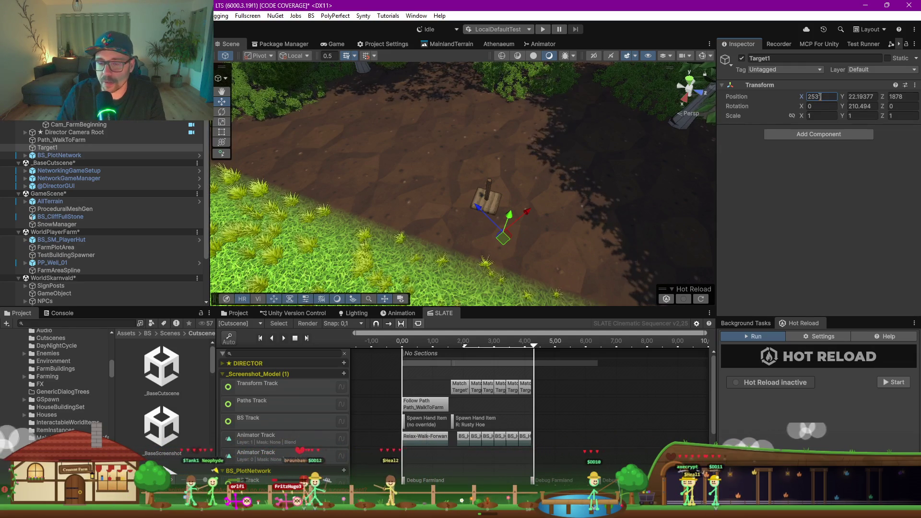
pyautogui.press('BackSpace')
pyautogui.write('1')
pyautogui.scroll(2, 556, 207)
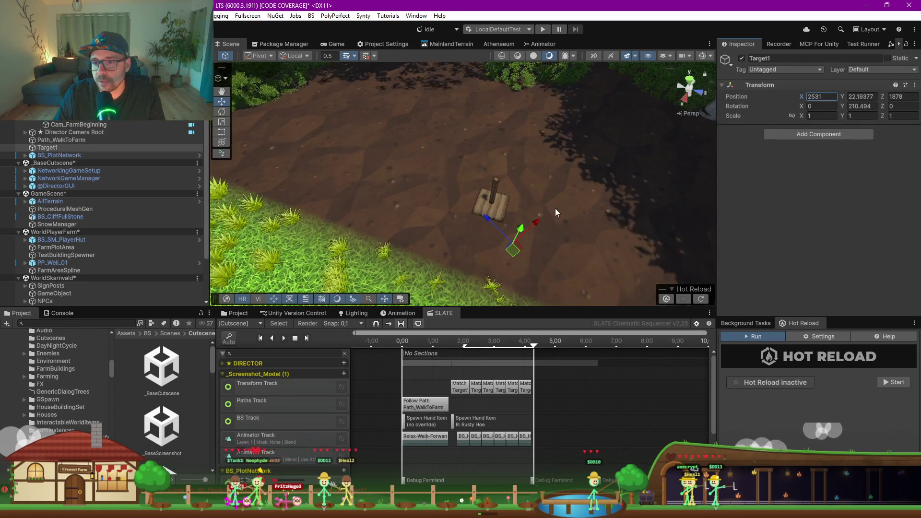
pyautogui.write('e')
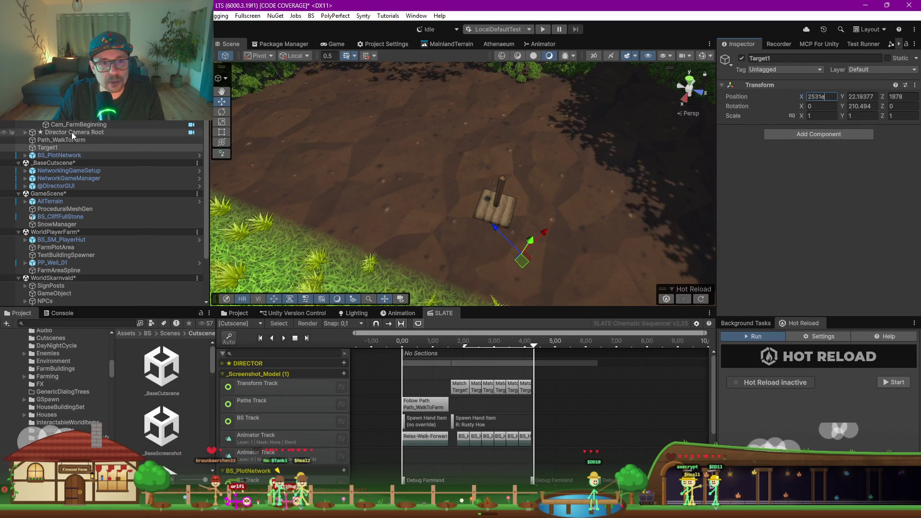
pyautogui.click(71, 131)
# Step: Rotate Target1 to about 231 degrees around Y and view it from the top
pyautogui.click(47, 147)
pyautogui.press('e')
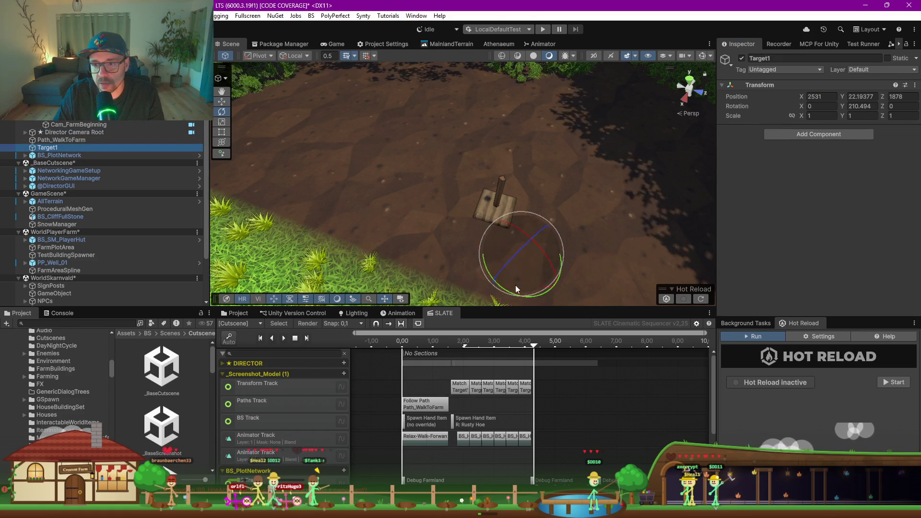
pyautogui.moveTo(516, 289); pyautogui.dragTo(472, 273)
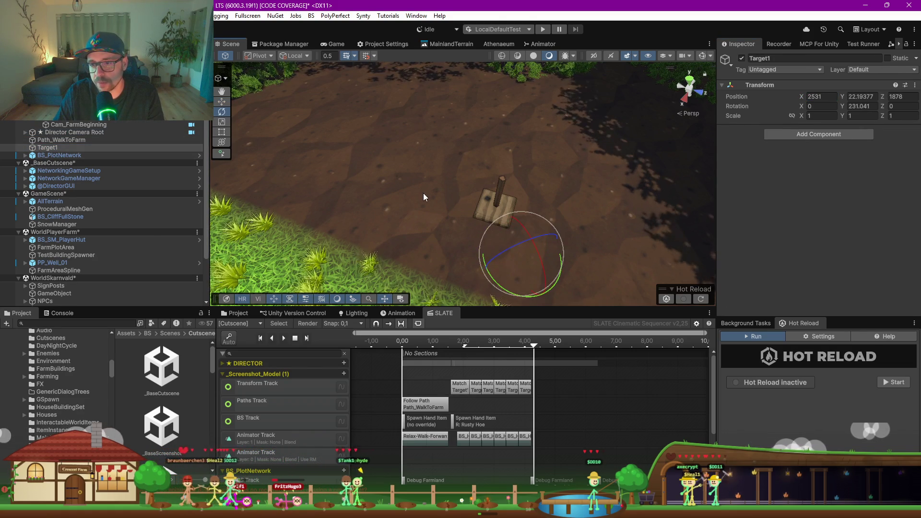
pyautogui.click(689, 77)
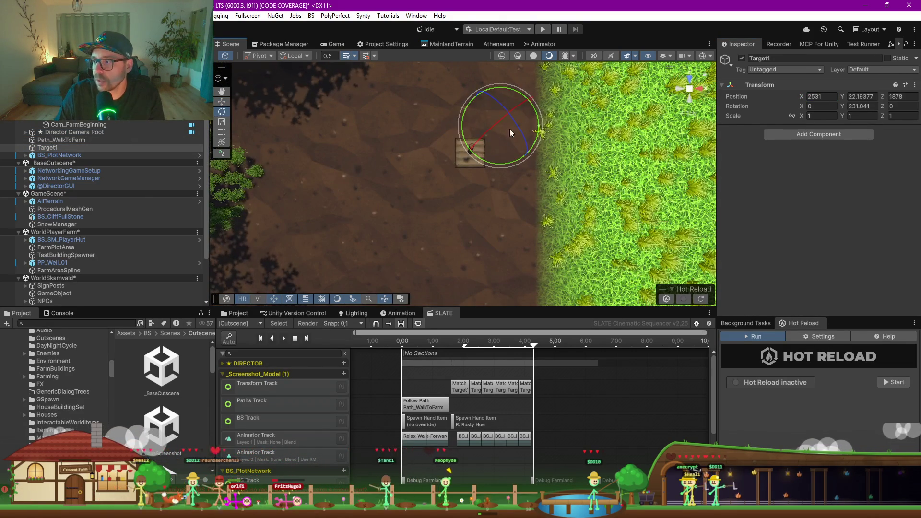
# Step: Duplicate Target1 as Target2 and set its Position Z to 1877.5
pyautogui.click(53, 140)
pyautogui.click(51, 148)
pyautogui.hotkey('ctrl', 'd')
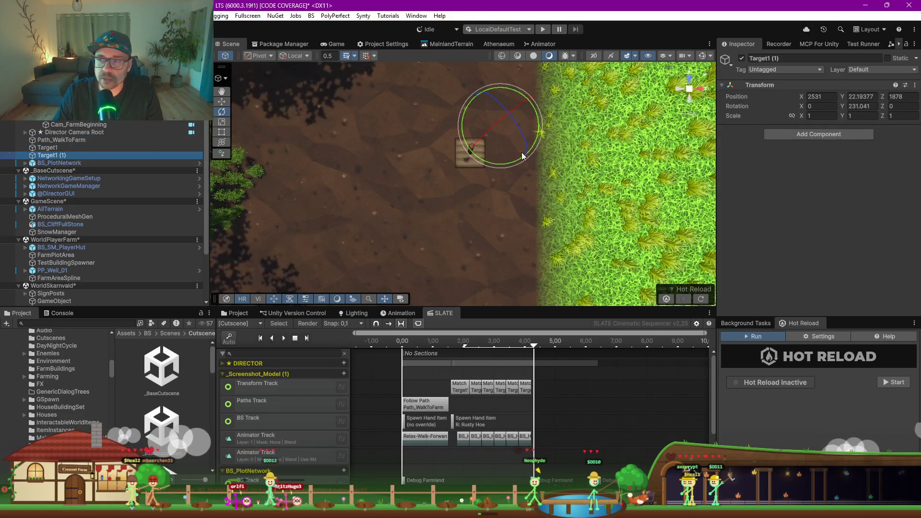
pyautogui.click(69, 154)
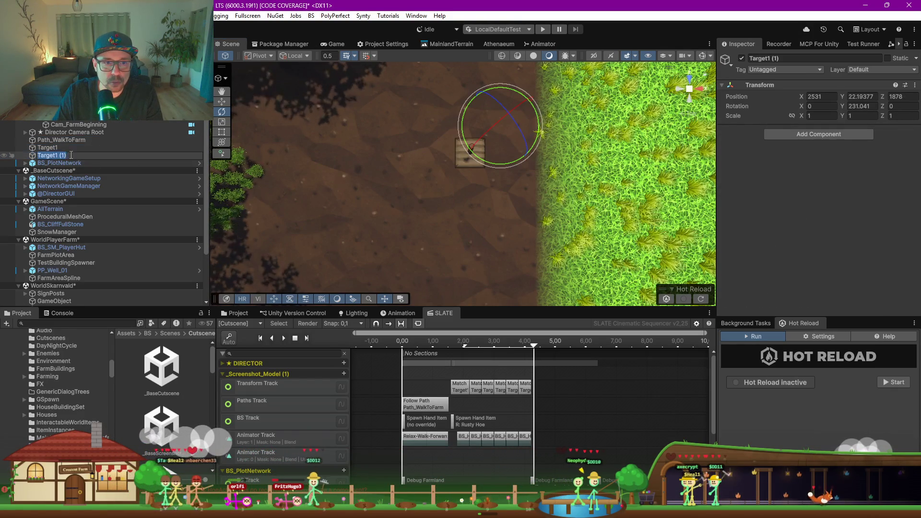
pyautogui.write('Target2')
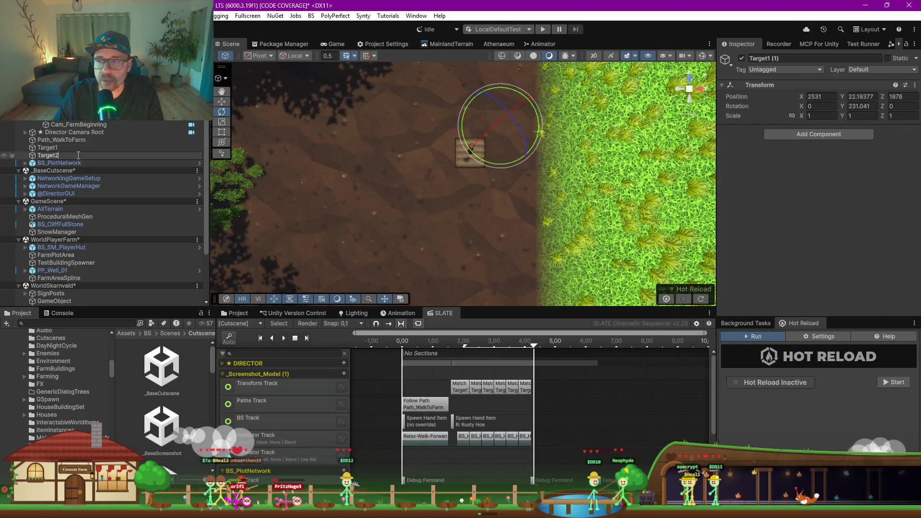
pyautogui.click(905, 97)
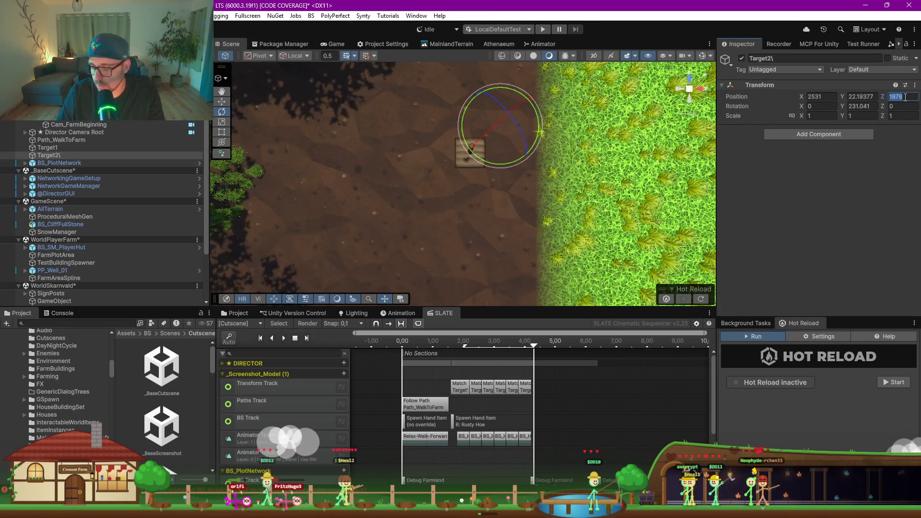
pyautogui.write('187')
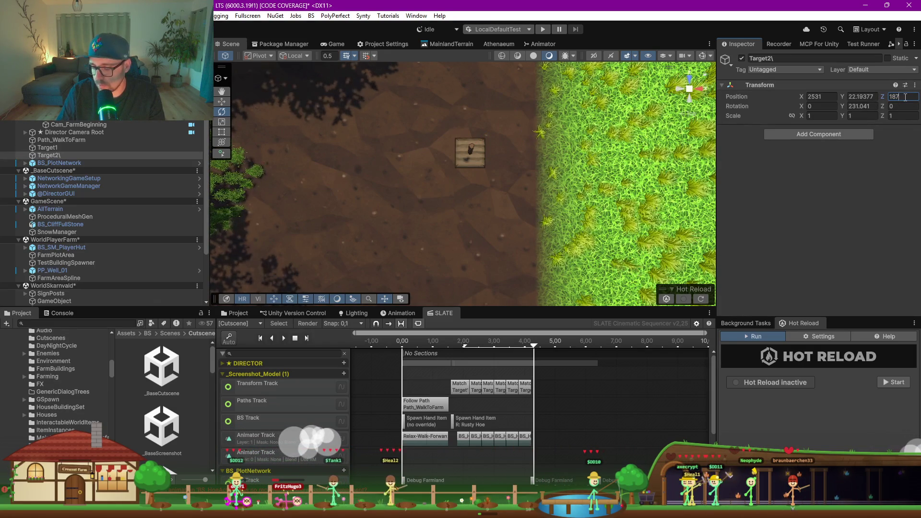
pyautogui.write('7.5')
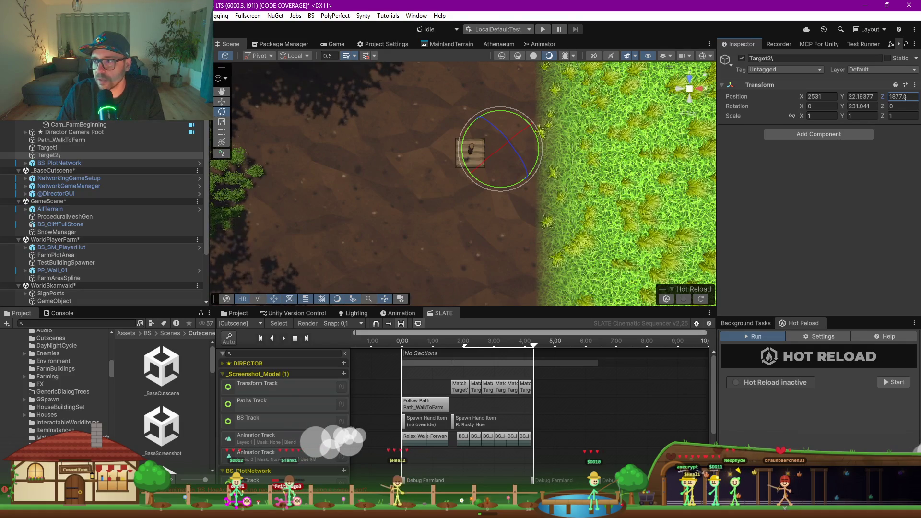
pyautogui.click(67, 156)
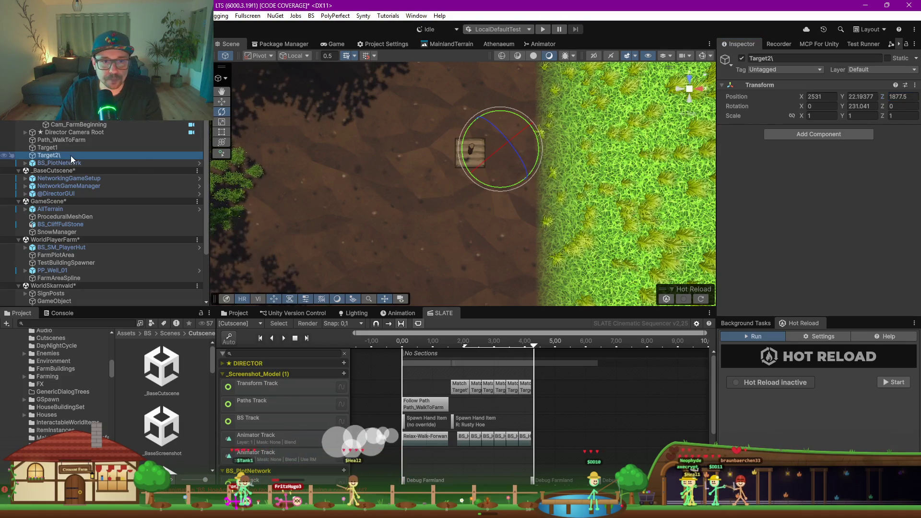
# Step: Fix the Target2 name and make three copies, Target2 (1) to (3)
pyautogui.click(73, 156)
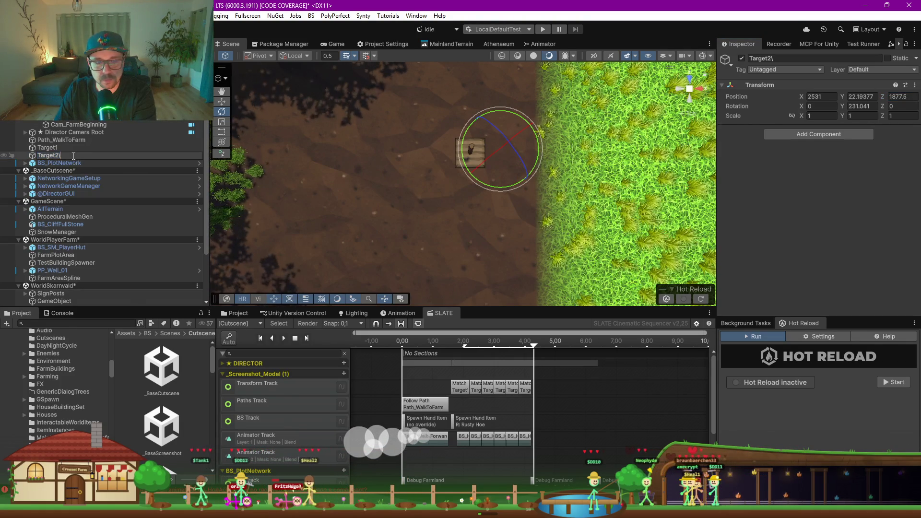
pyautogui.press('End')
pyautogui.press('BackSpace')
pyautogui.press('Return')
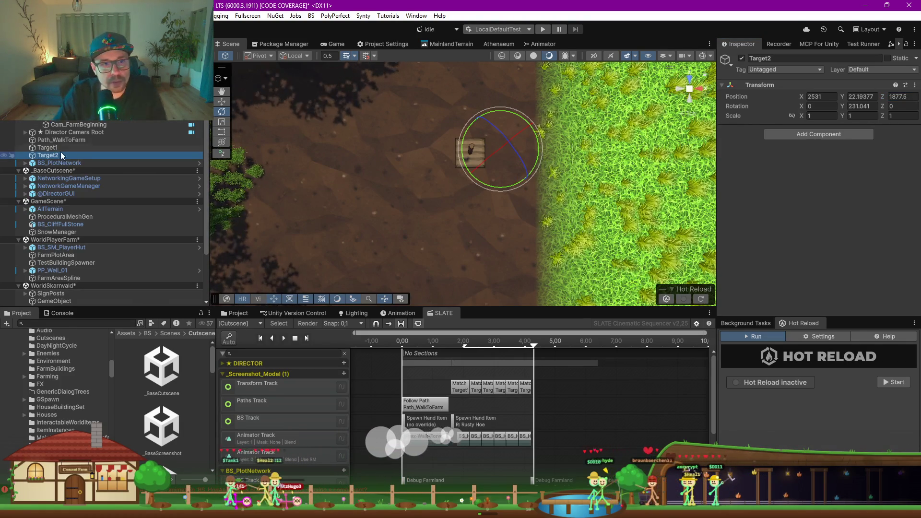
pyautogui.hotkey('ctrl', 'd')
pyautogui.hotkey('ctrl', 'd')
pyautogui.hotkey('ctrl', 'd')
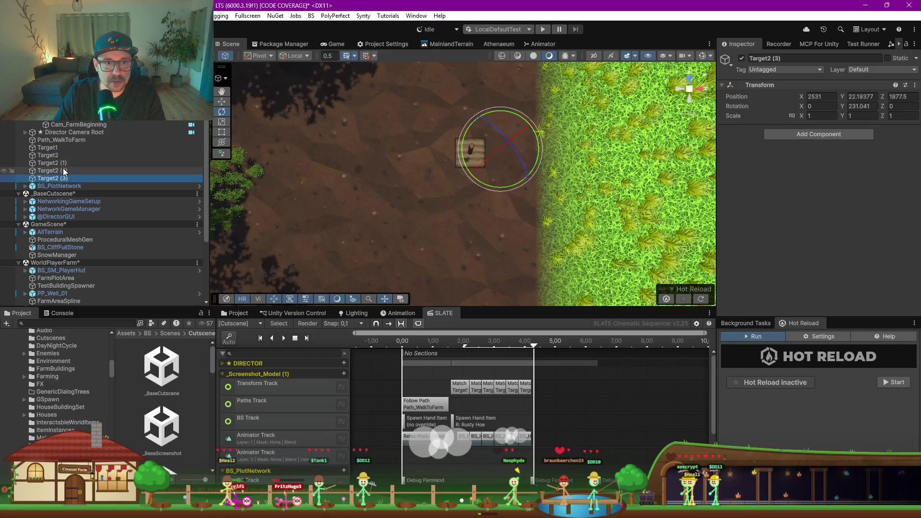
# Step: Move the three Target2 copies together along the world Z axis
pyautogui.click(53, 163)
pyautogui.keyDown('shift'); pyautogui.click(67, 178); pyautogui.keyUp('shift')
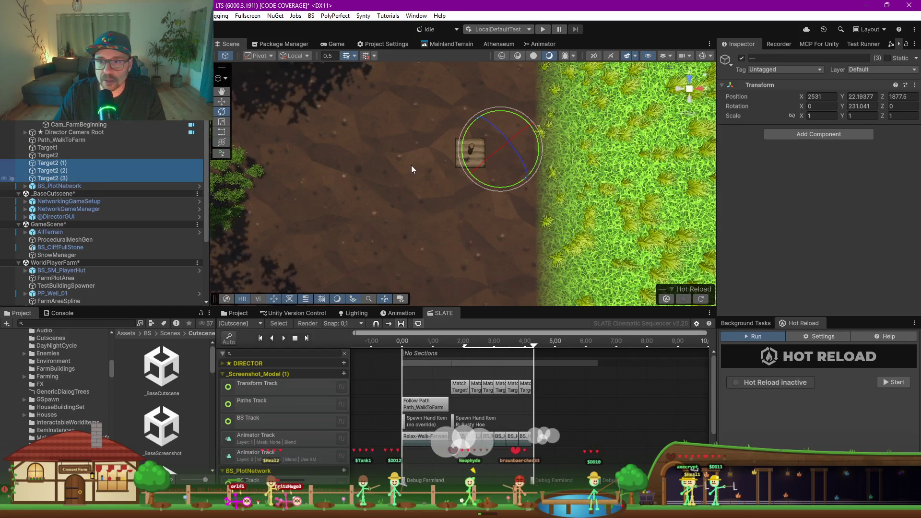
pyautogui.press('w')
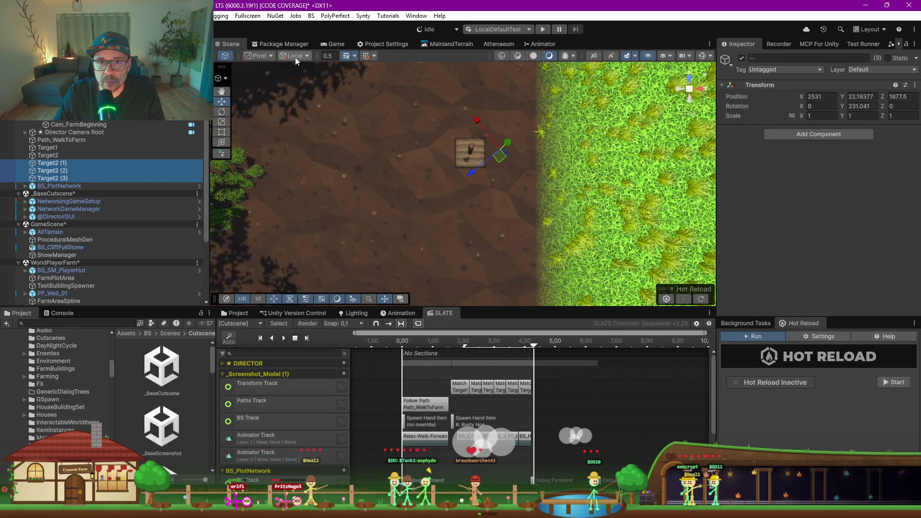
pyautogui.click(296, 56)
pyautogui.click(302, 66)
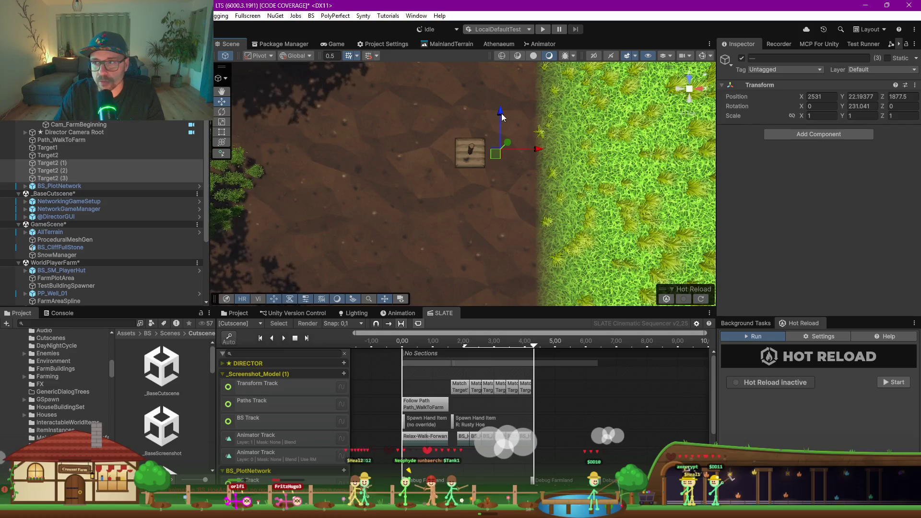
pyautogui.moveTo(502, 118); pyautogui.dragTo(505, 157)
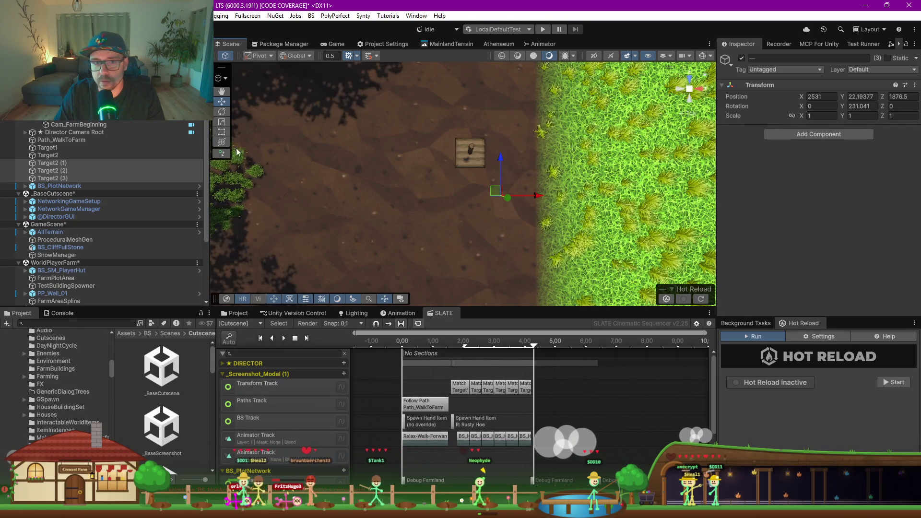
# Step: Space Target2 (2) and Target2 (3) further back along Z, Target2 (3) to 1875.5
pyautogui.click(58, 156)
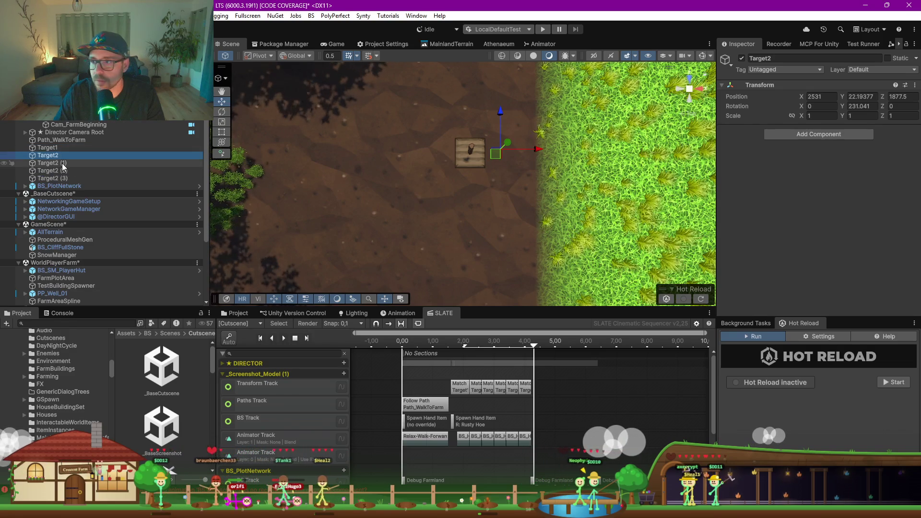
pyautogui.click(62, 164)
pyautogui.click(63, 170)
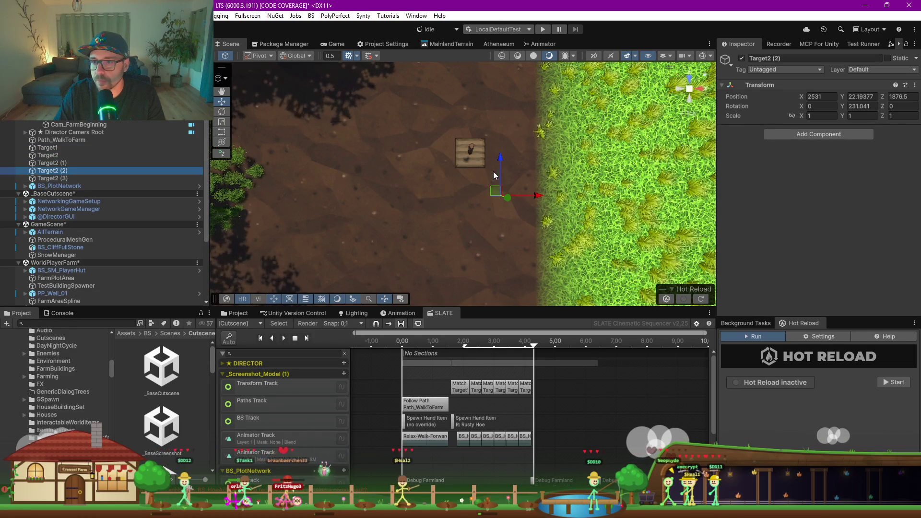
pyautogui.moveTo(500, 160); pyautogui.dragTo(501, 182)
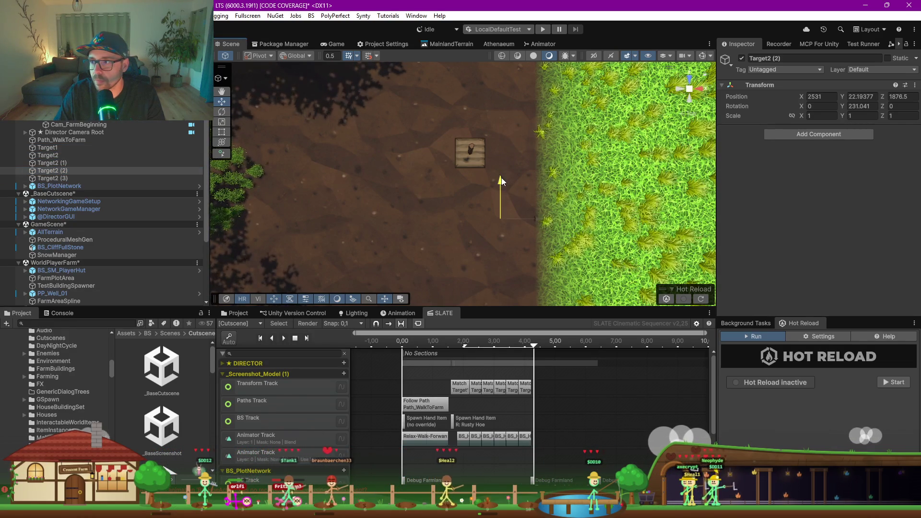
pyautogui.click(507, 171)
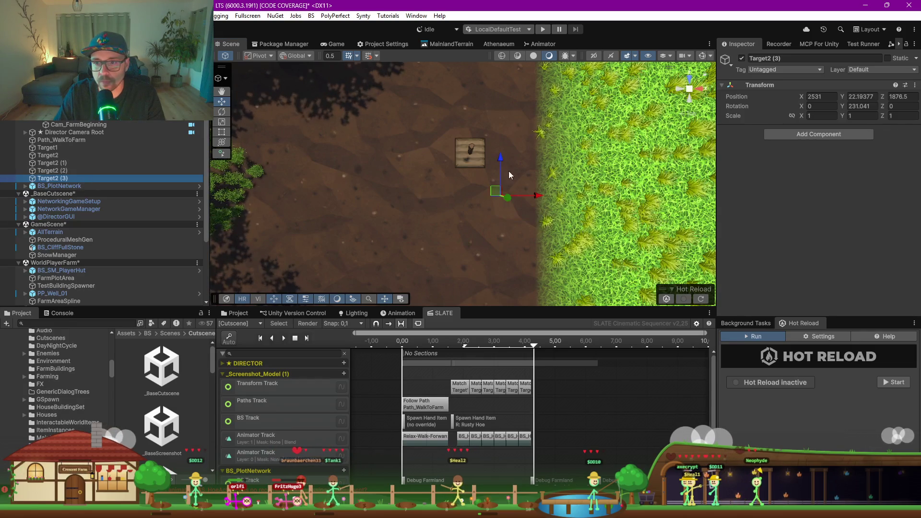
pyautogui.moveTo(504, 163); pyautogui.dragTo(506, 205)
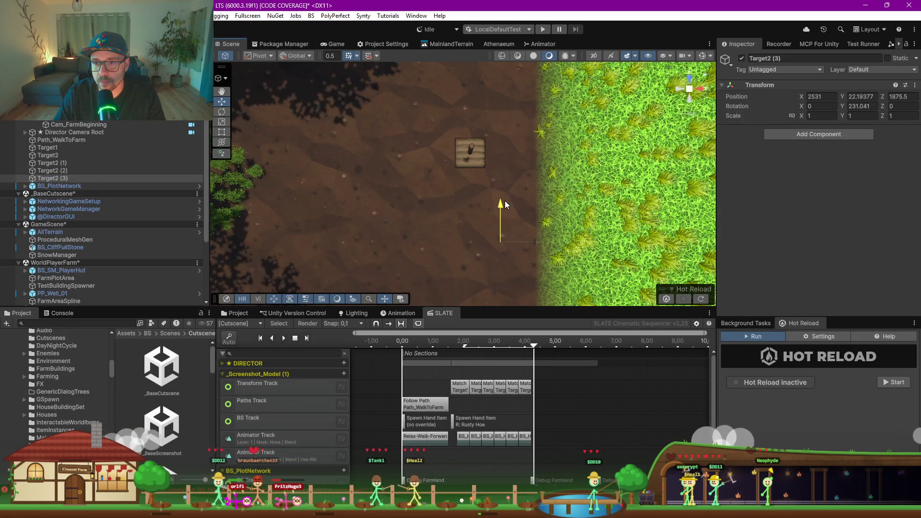
# Step: Compare the markers' positions and shift the three copies together in the scene
pyautogui.click(67, 171)
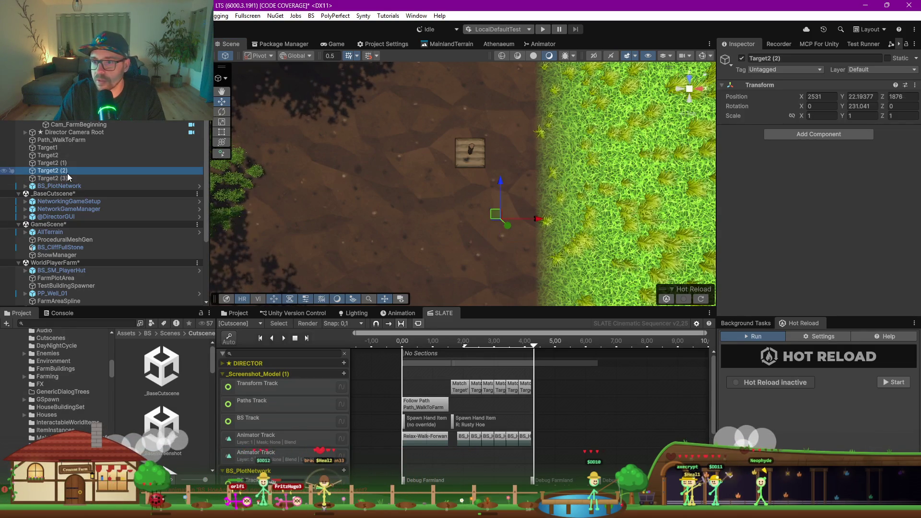
pyautogui.click(63, 163)
pyautogui.press('Up')
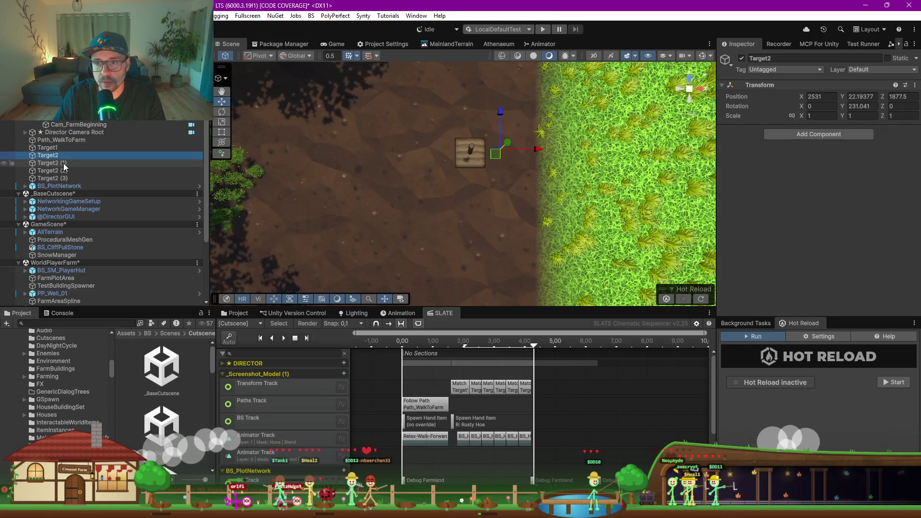
pyautogui.press('Down')
pyautogui.press('Up')
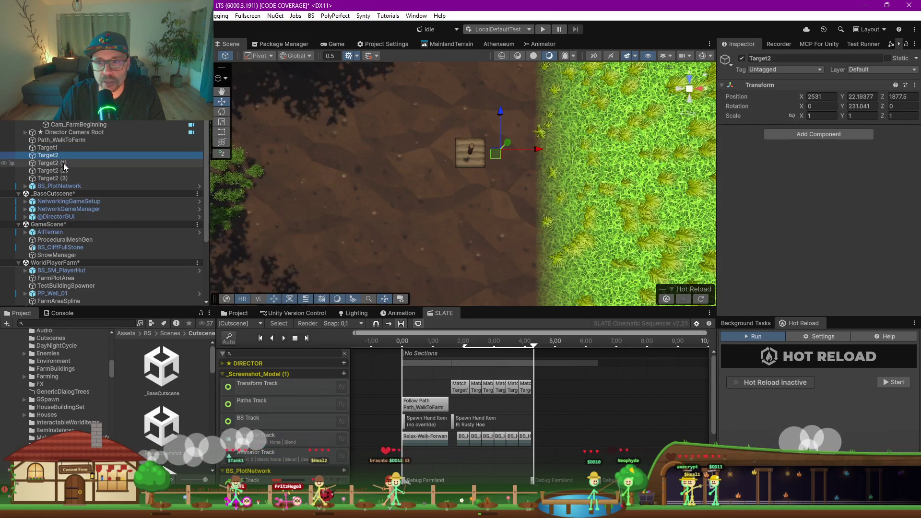
pyautogui.press('Down')
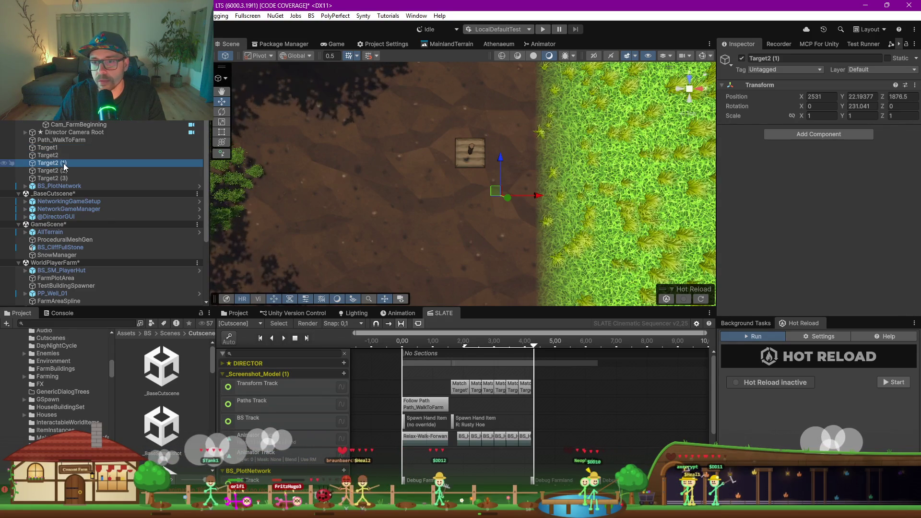
pyautogui.press('Down')
pyautogui.press('Down')
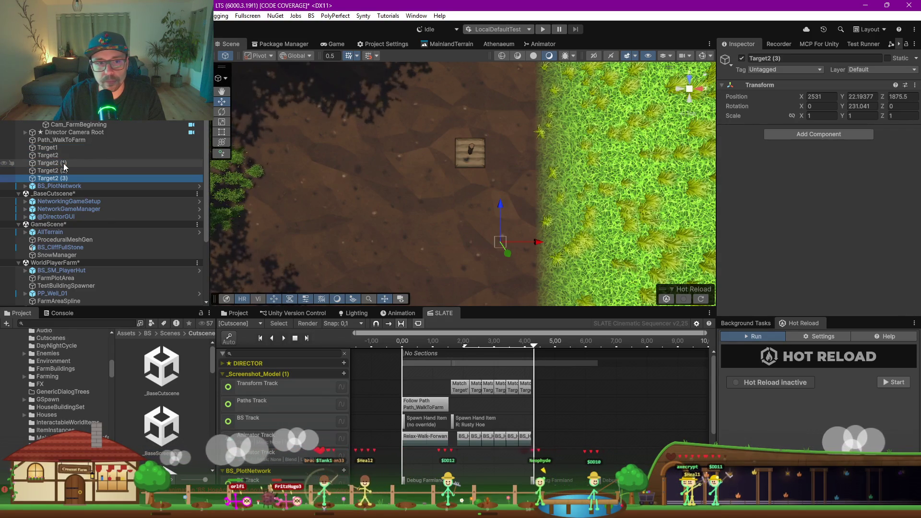
pyautogui.hotkey('shift', 'Up')
pyautogui.hotkey('shift', 'Up')
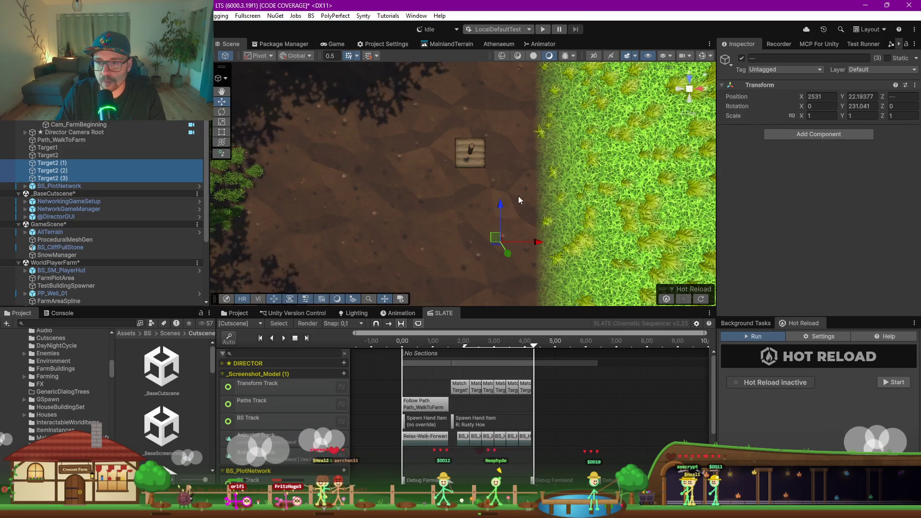
pyautogui.moveTo(500, 202); pyautogui.dragTo(499, 185)
# Step: Rename Target2 (1) to Target3
pyautogui.click(64, 147)
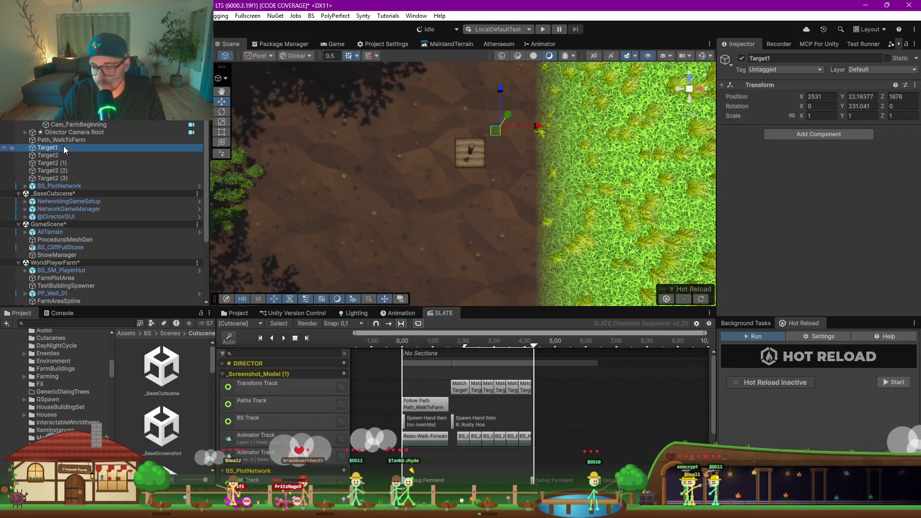
pyautogui.press('Down')
pyautogui.press('Down')
pyautogui.press('Down')
pyautogui.press('Down')
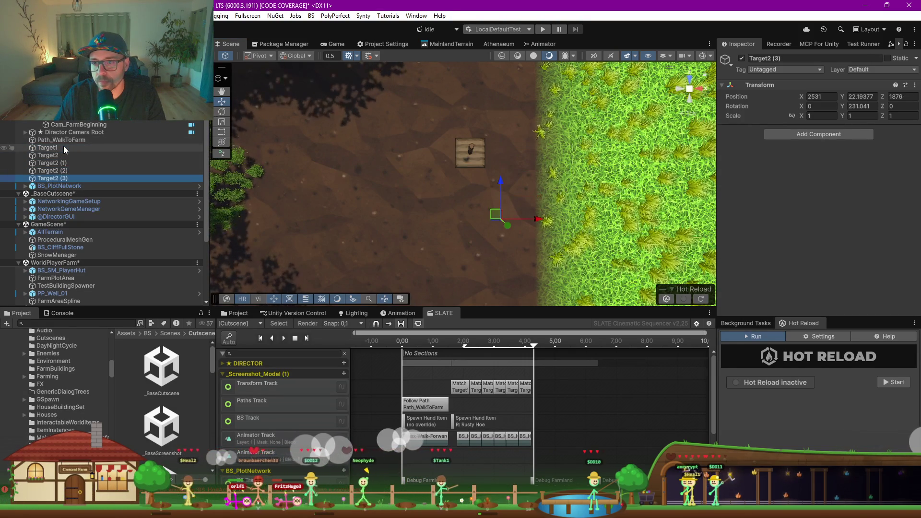
pyautogui.press('Up')
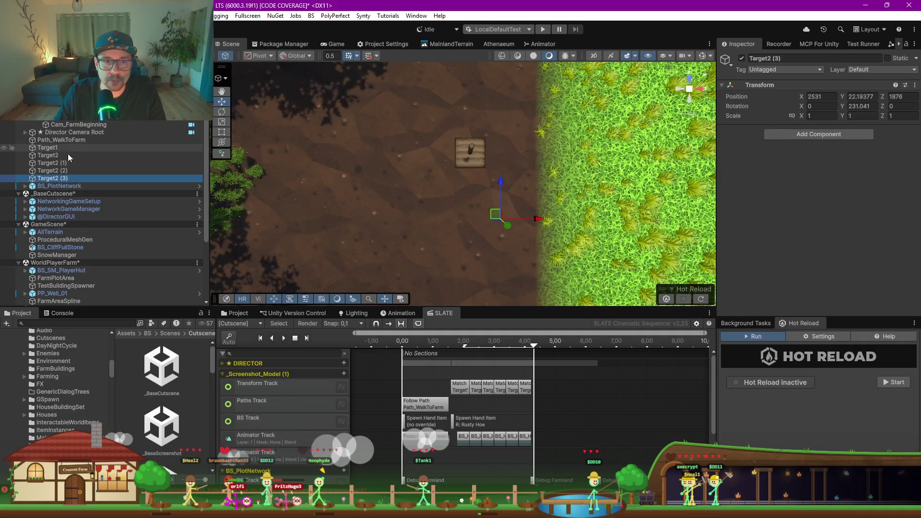
pyautogui.click(68, 161)
pyautogui.press('F2')
pyautogui.write('Target3')
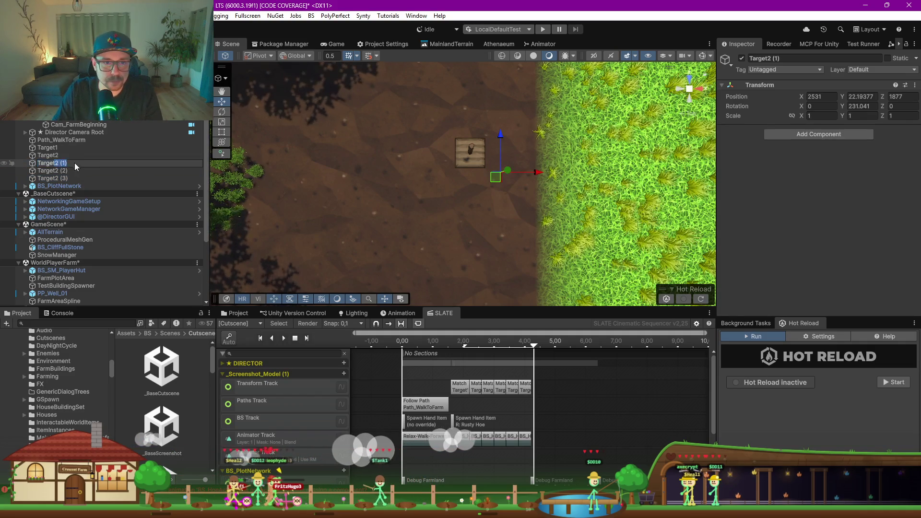
pyautogui.press('Return')
# Step: Rename the remaining copies Target4 and Target5
pyautogui.click(57, 173)
pyautogui.click(56, 172)
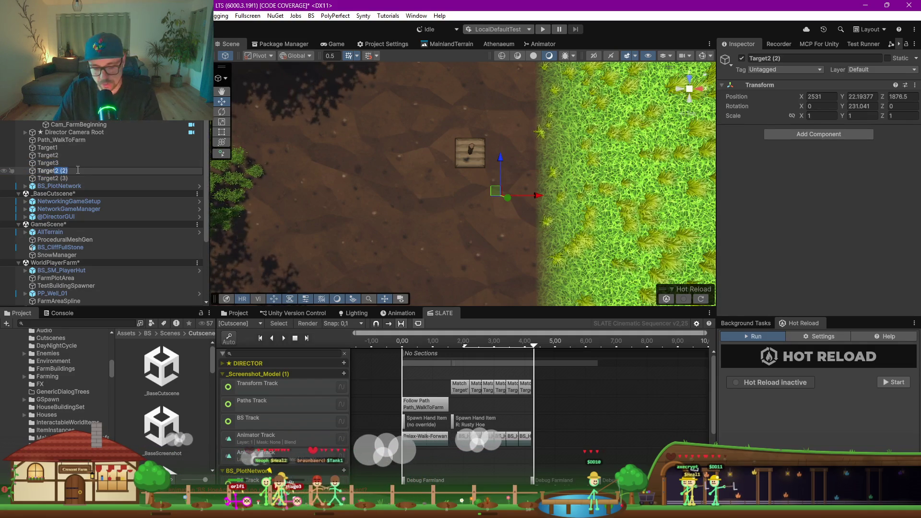
pyautogui.write('4')
pyautogui.press('Return')
pyautogui.click(55, 178)
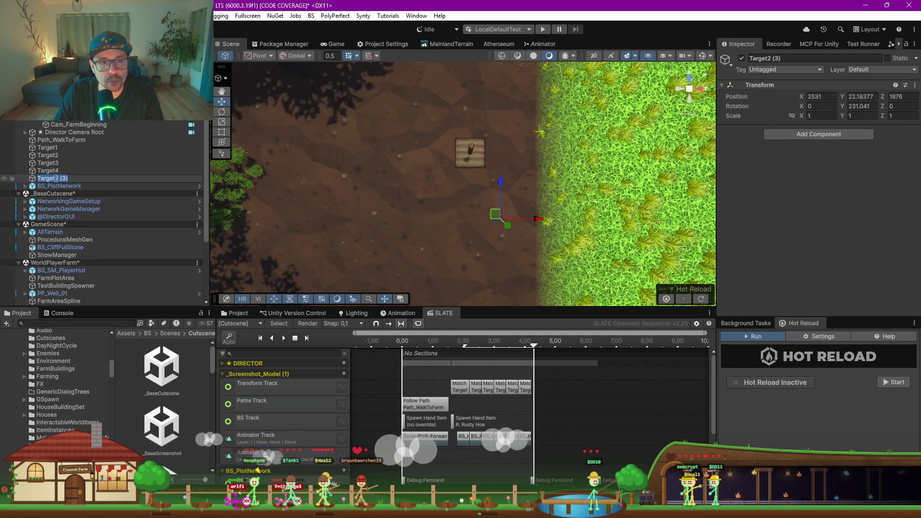
pyautogui.write('5')
pyautogui.press('Return')
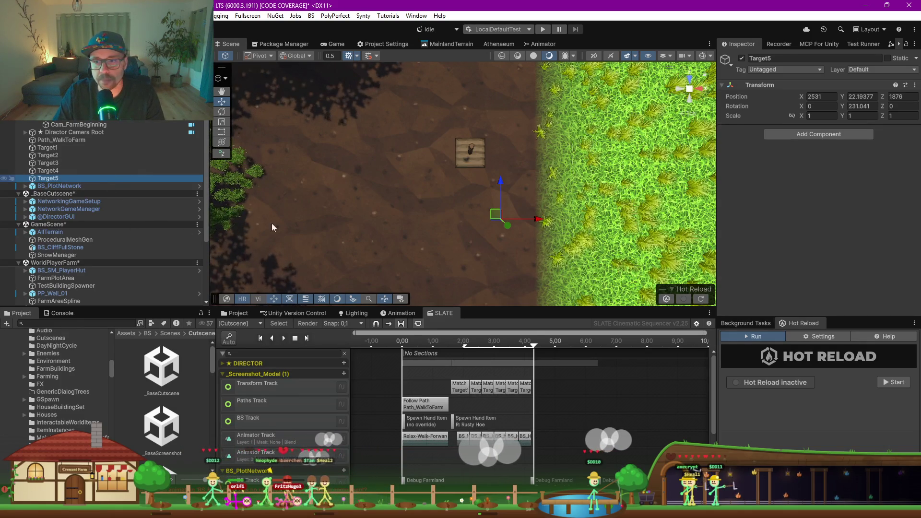
# Step: Duplicate Target5 and name the new marker Target6
pyautogui.hotkey('ctrl', 'd')
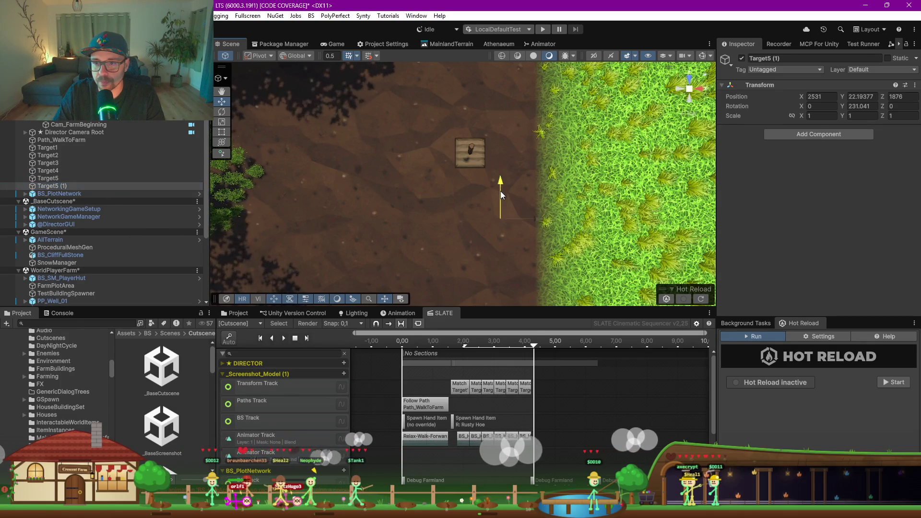
pyautogui.click(55, 187)
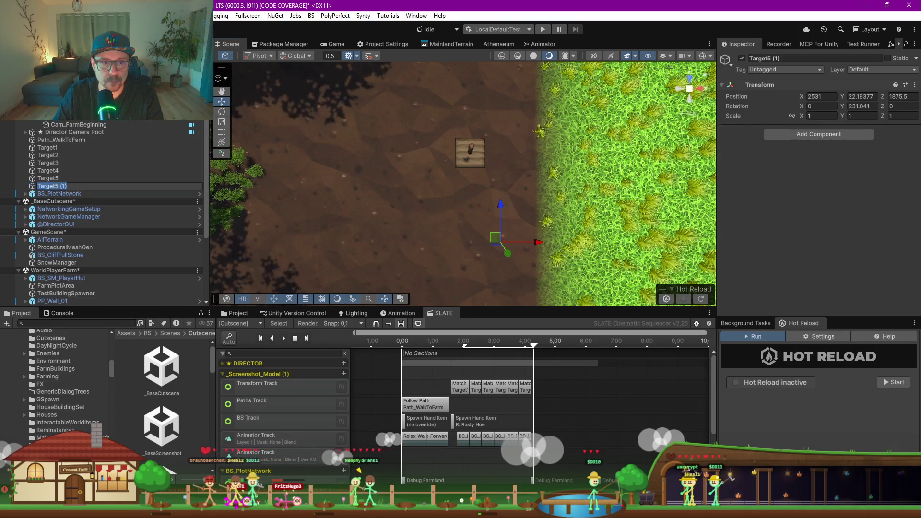
pyautogui.write('6')
pyautogui.press('Return')
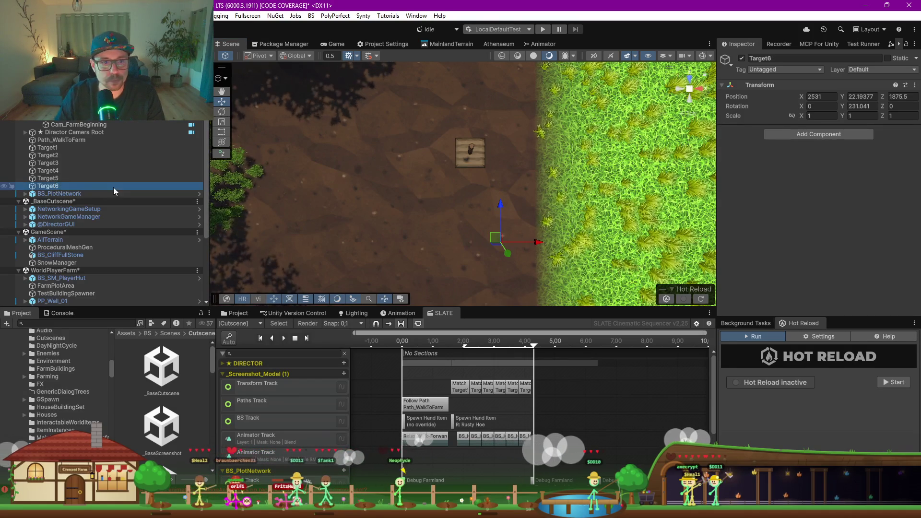
pyautogui.moveTo(497, 301); pyautogui.dragTo(462, 233)
# Step: Point the second through fifth match-target clips at Target2, Target3, Target4 and Target5
pyautogui.click(475, 390)
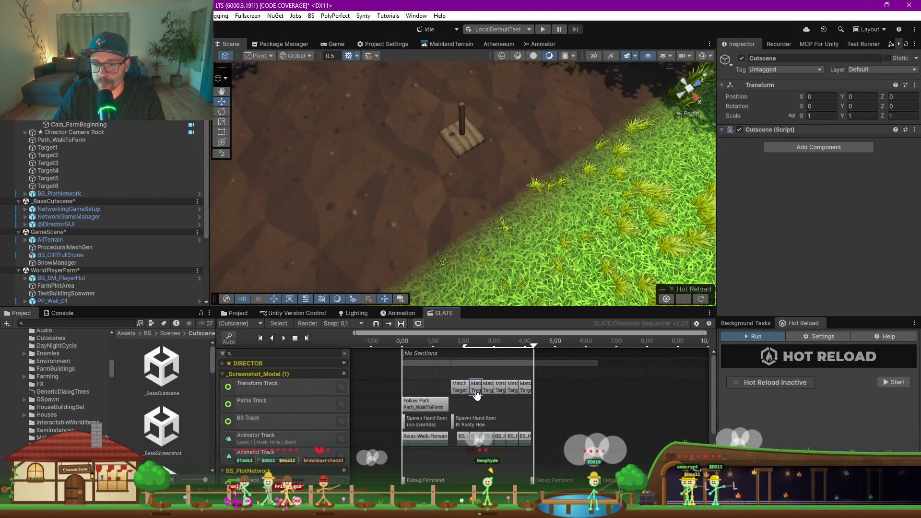
pyautogui.scroll(-5, 782, 191)
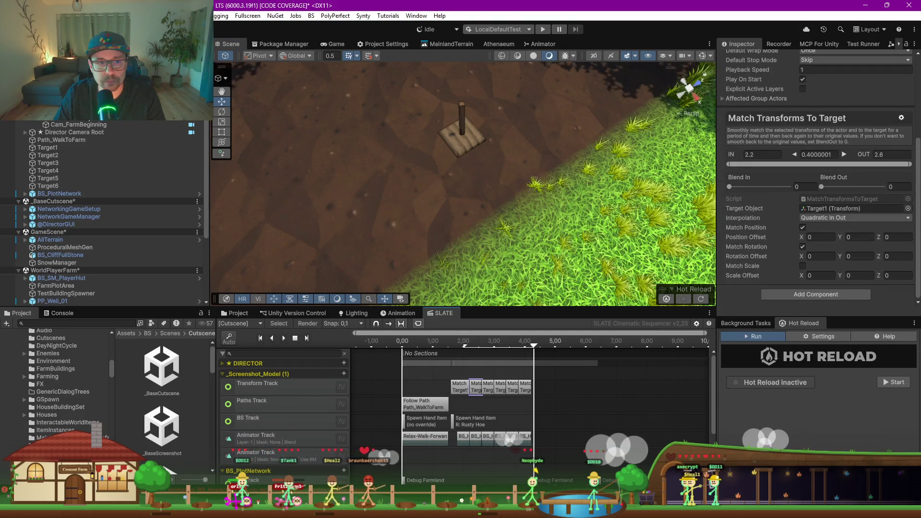
pyautogui.click(828, 211)
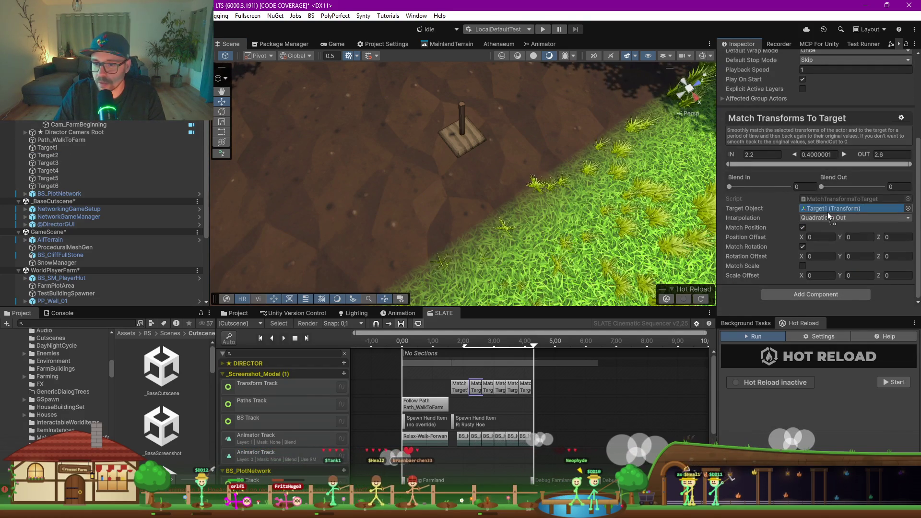
pyautogui.moveTo(829, 217); pyautogui.dragTo(829, 213)
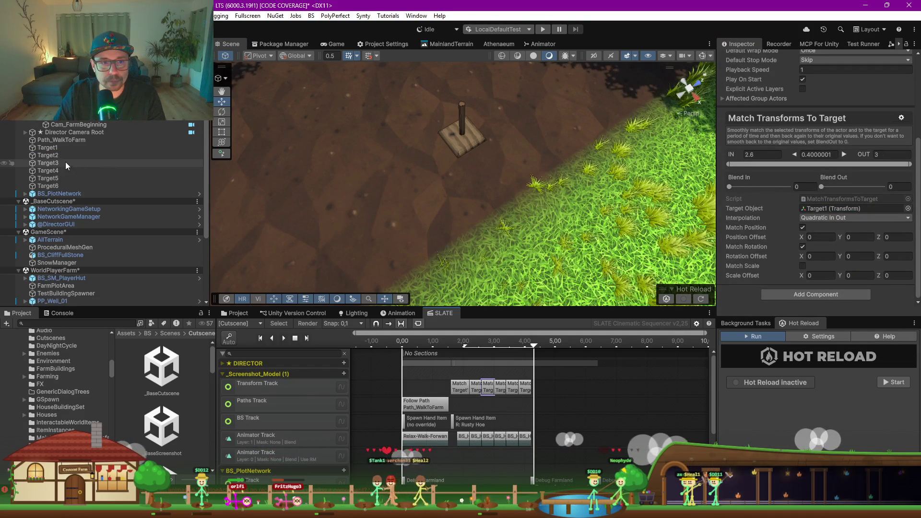
pyautogui.moveTo(48, 163); pyautogui.dragTo(817, 211)
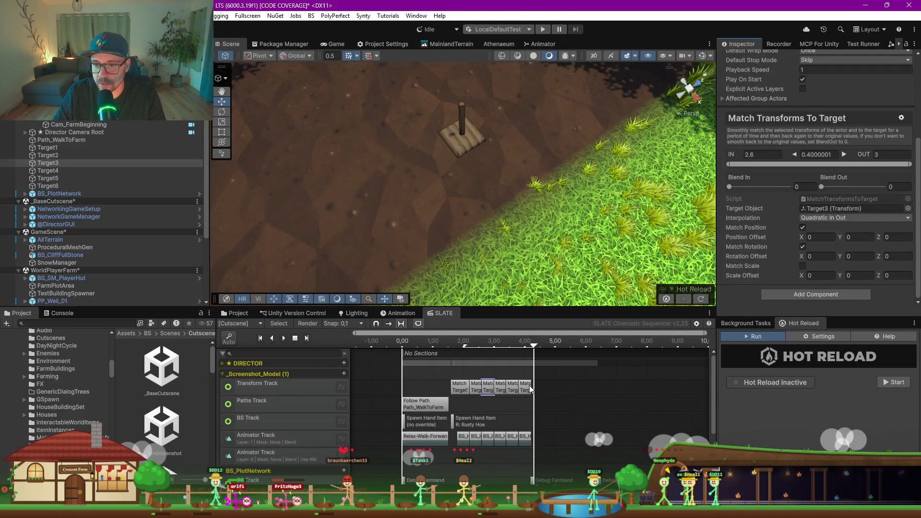
pyautogui.moveTo(49, 174)
pyautogui.mouseDown()
pyautogui.moveTo(825, 234)
pyautogui.moveTo(781, 222)
pyautogui.mouseUp()
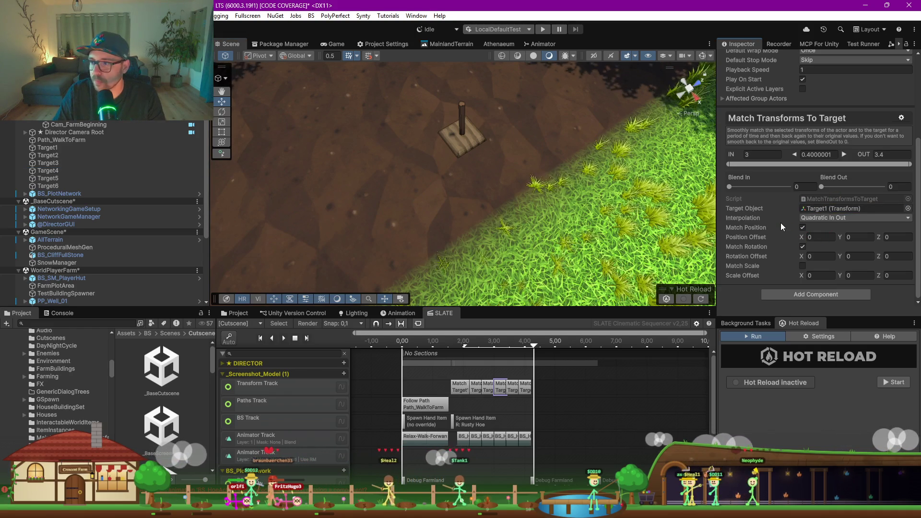
pyautogui.moveTo(58, 173)
pyautogui.mouseDown()
pyautogui.moveTo(432, 202)
pyautogui.moveTo(854, 208)
pyautogui.moveTo(822, 209)
pyautogui.moveTo(834, 209)
pyautogui.mouseUp()
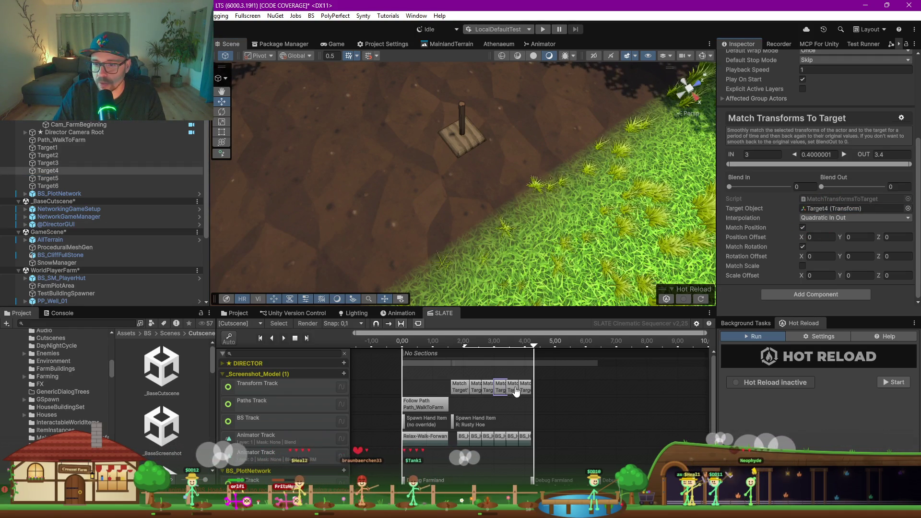
pyautogui.moveTo(53, 180)
pyautogui.mouseDown()
pyautogui.moveTo(436, 255)
pyautogui.moveTo(826, 209)
pyautogui.mouseUp()
# Step: Point the last match-target clip at Target6 and preview the cutscene in the Game view
pyautogui.click(525, 395)
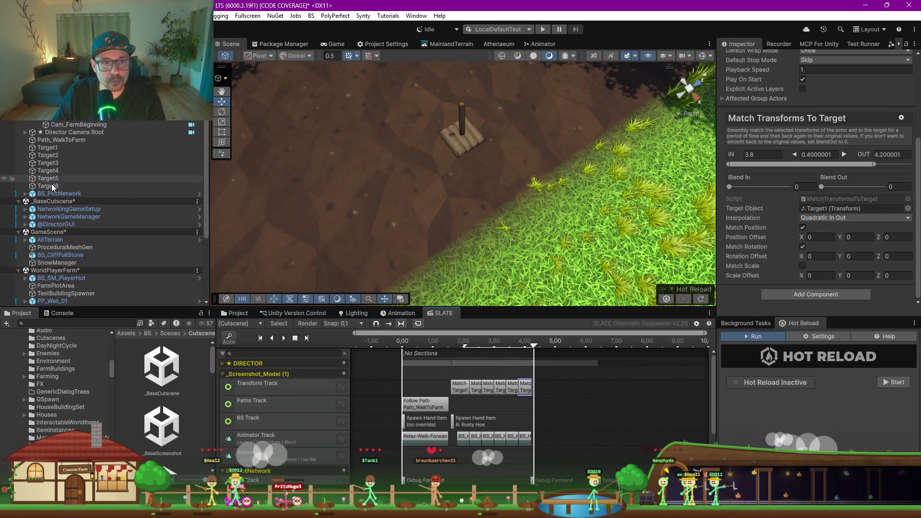
pyautogui.moveTo(48, 186); pyautogui.dragTo(839, 208)
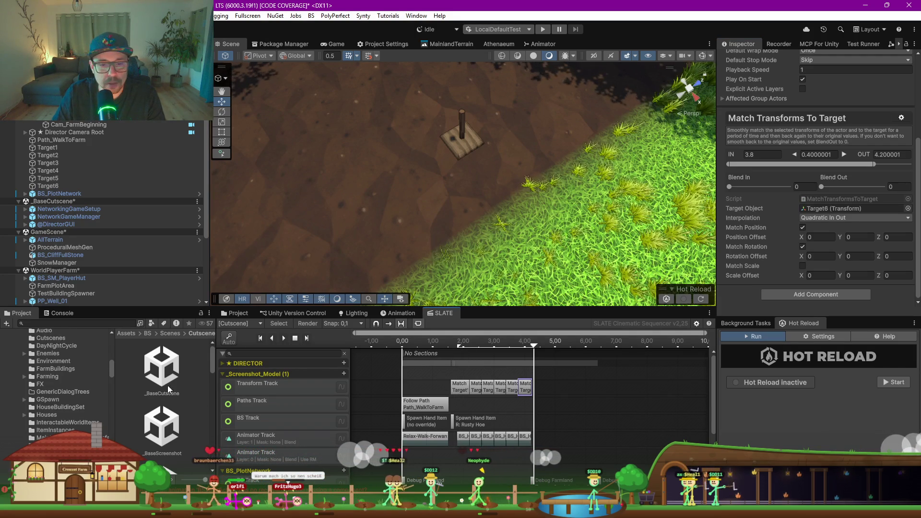
pyautogui.click(331, 46)
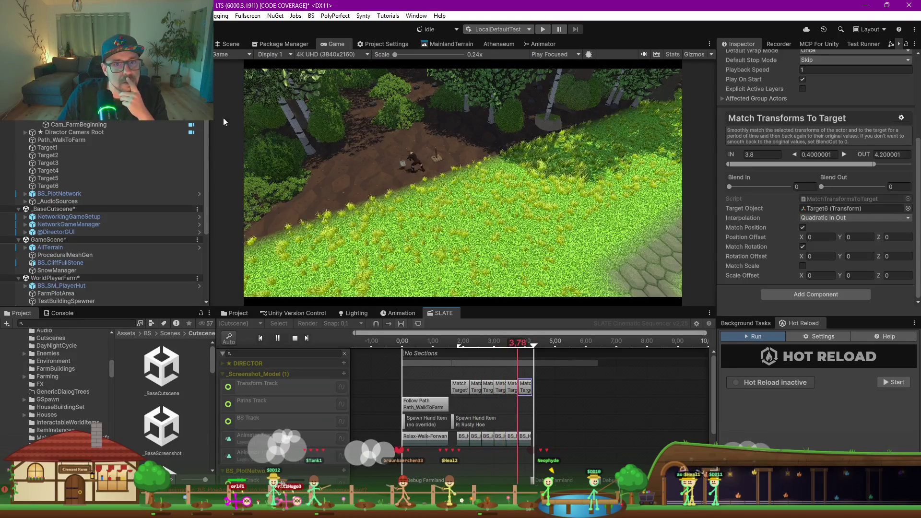
# Step: Stop playback, return to the Scene view, and make the SLATE timeline taller
pyautogui.click(295, 339)
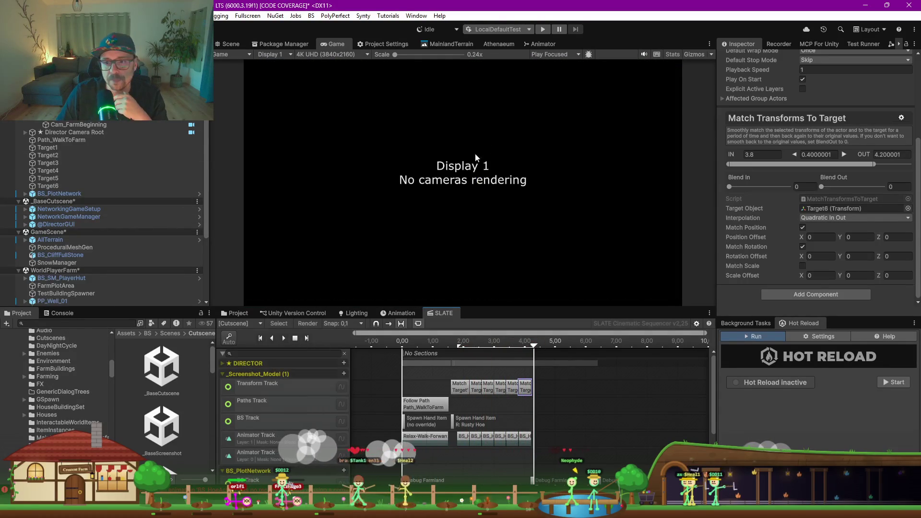
pyautogui.click(227, 44)
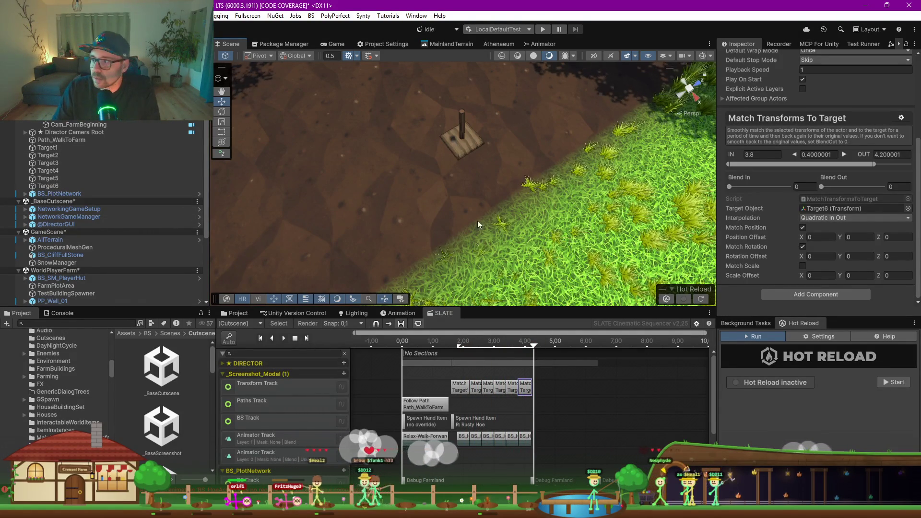
pyautogui.moveTo(498, 308); pyautogui.dragTo(498, 202)
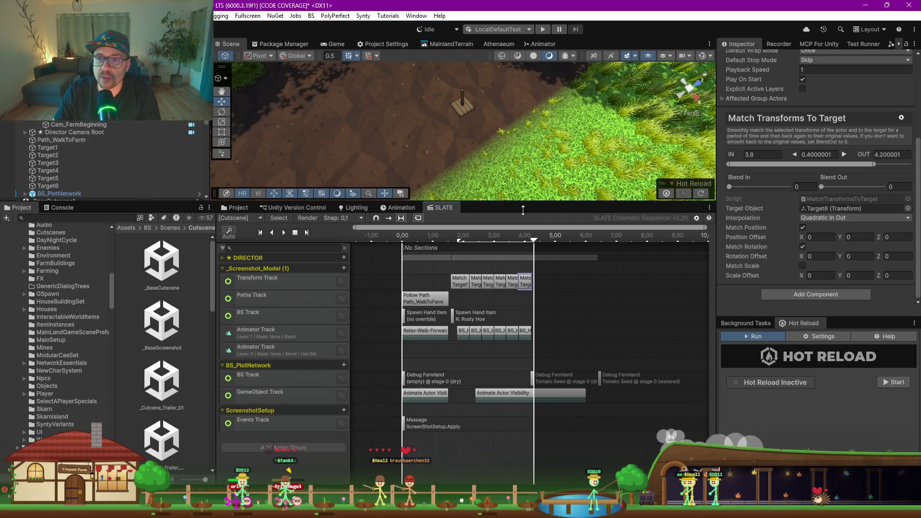
# Step: Set BS_PlotNetwork's Growable to (None) in the Inspector
pyautogui.moveTo(486, 202); pyautogui.dragTo(485, 233)
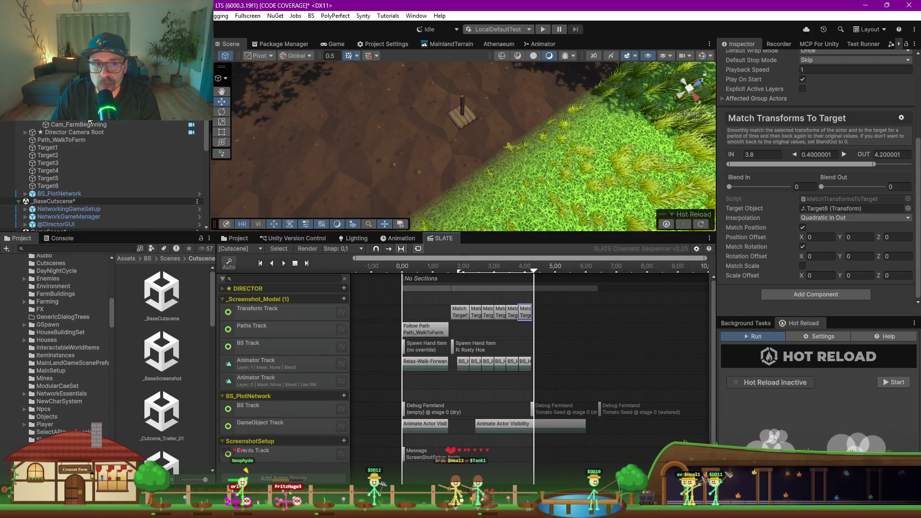
pyautogui.scroll(-2, 96, 182)
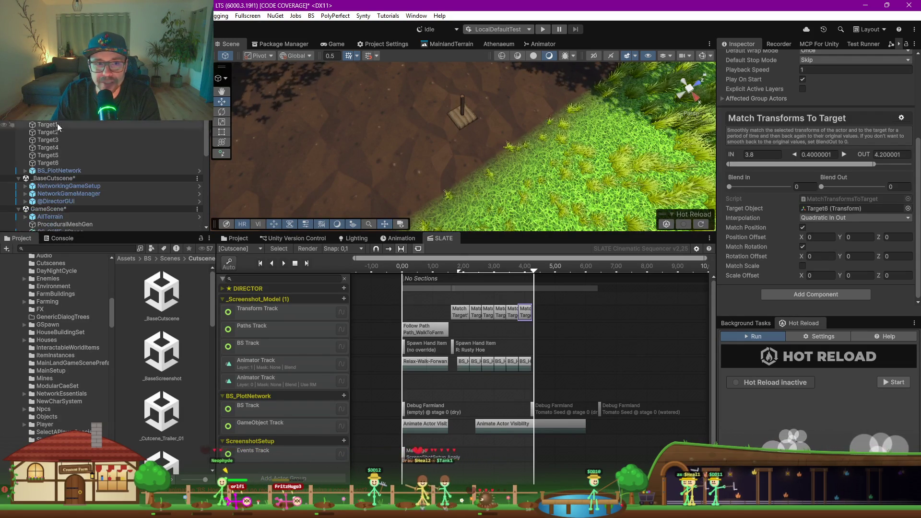
pyautogui.click(65, 171)
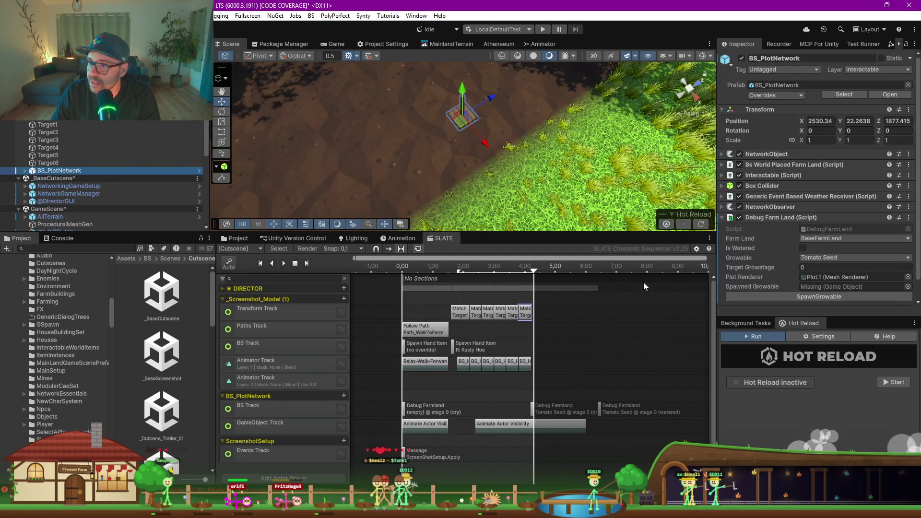
pyautogui.click(815, 296)
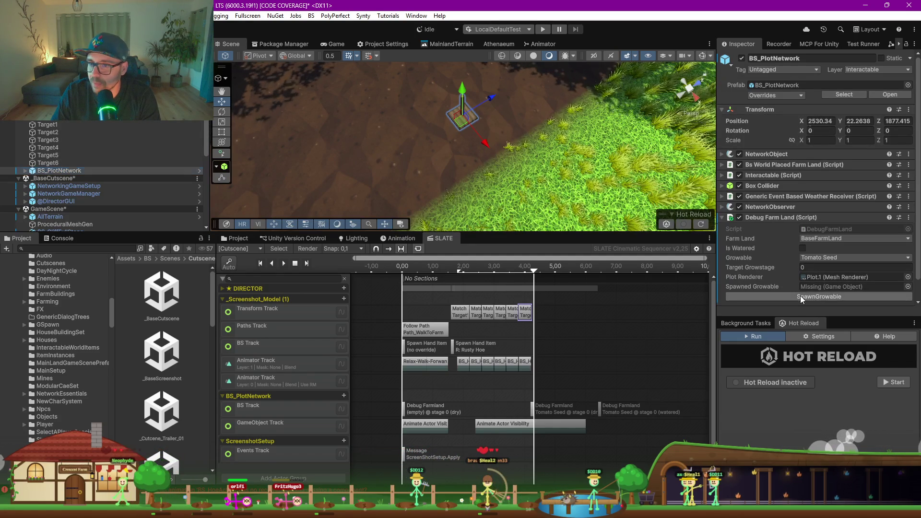
pyautogui.click(815, 266)
pyautogui.click(815, 259)
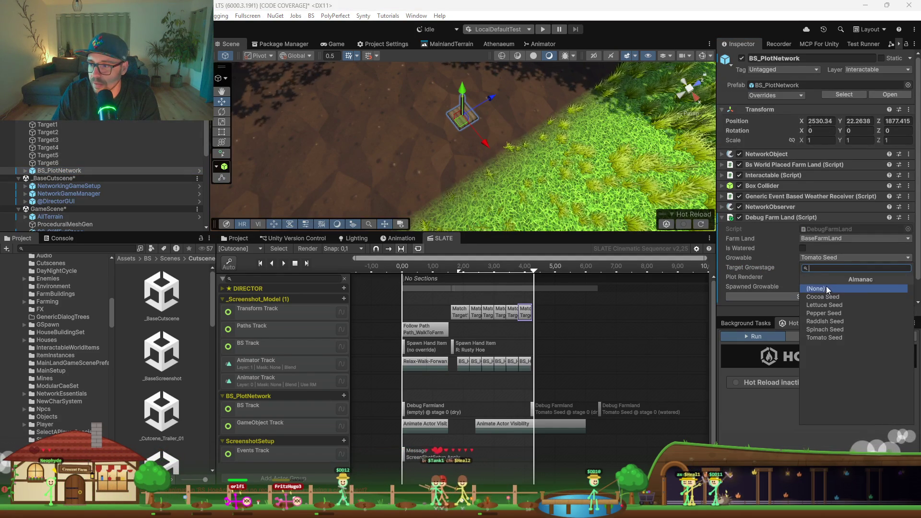
pyautogui.click(786, 287)
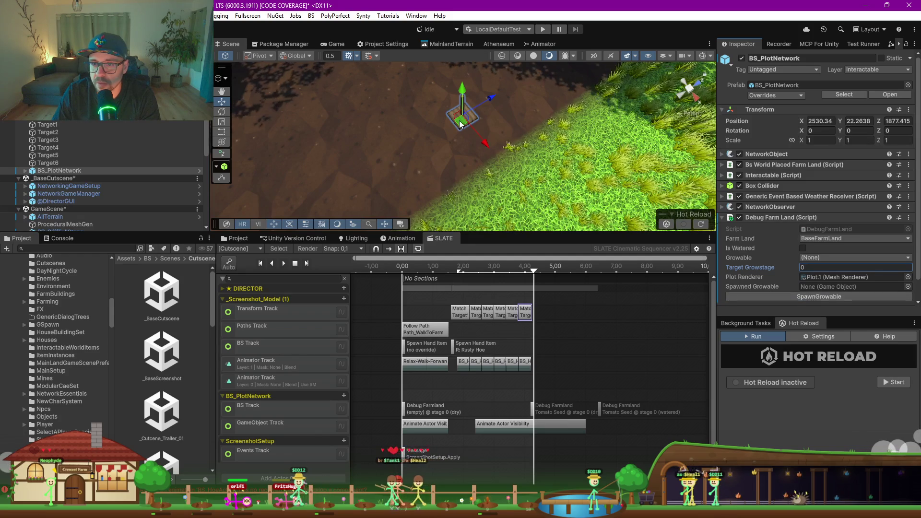
# Step: Delete all 27 GrowableTomato clones under BS_PlotNetwork
pyautogui.click(25, 172)
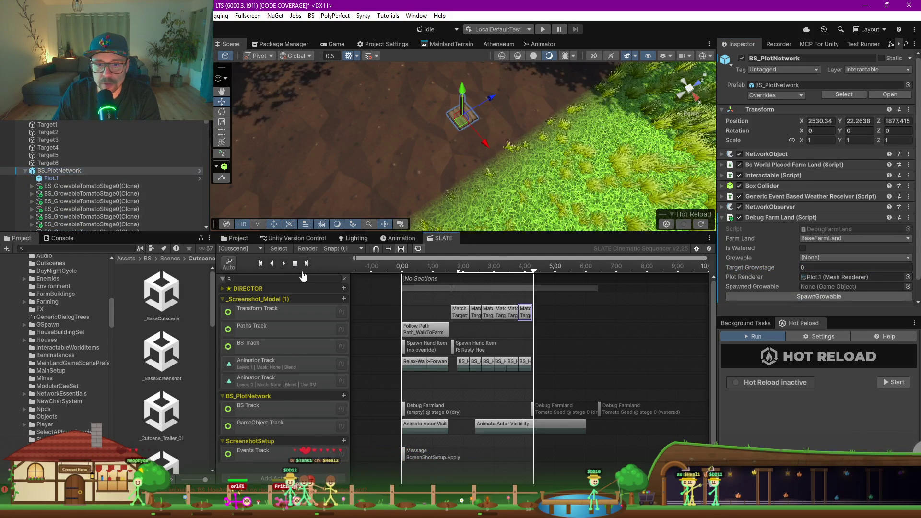
pyautogui.click(69, 187)
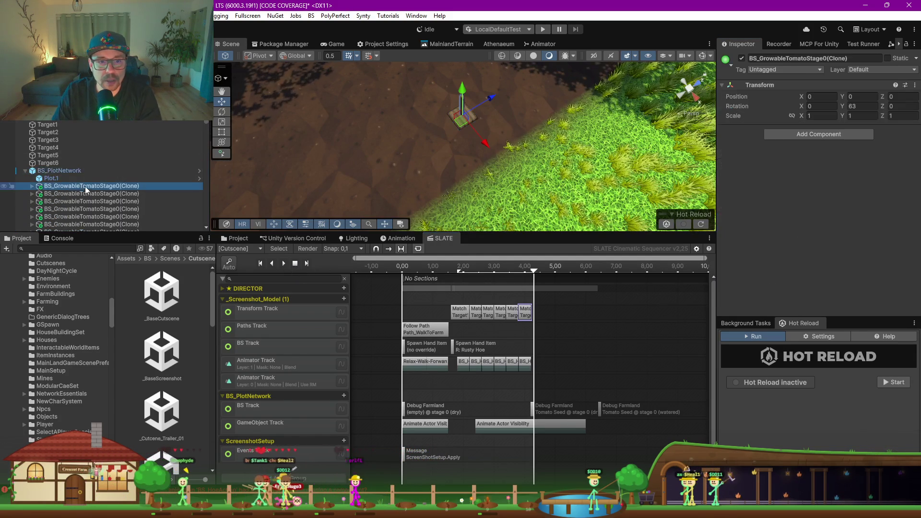
pyautogui.scroll(-5, 96, 168)
pyautogui.scroll(-2, 116, 146)
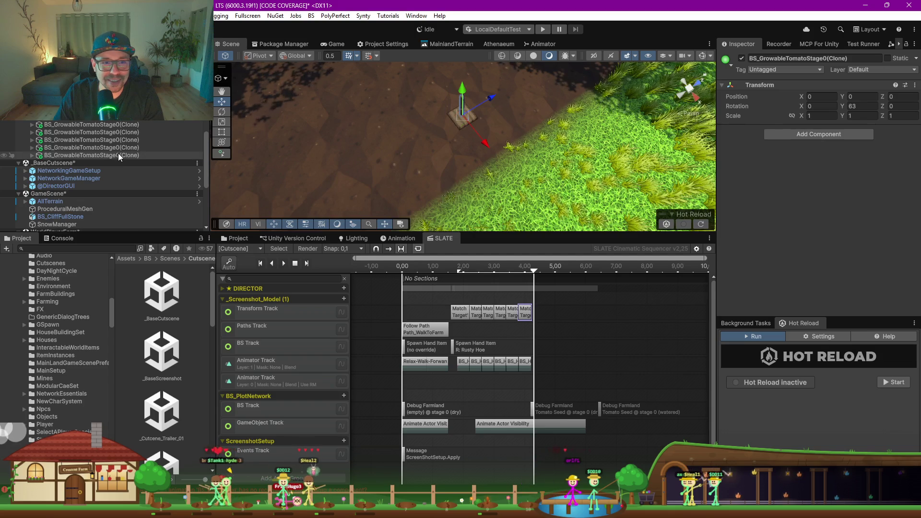
pyautogui.keyDown('shift'); pyautogui.click(118, 154); pyautogui.keyUp('shift')
pyautogui.press('Delete')
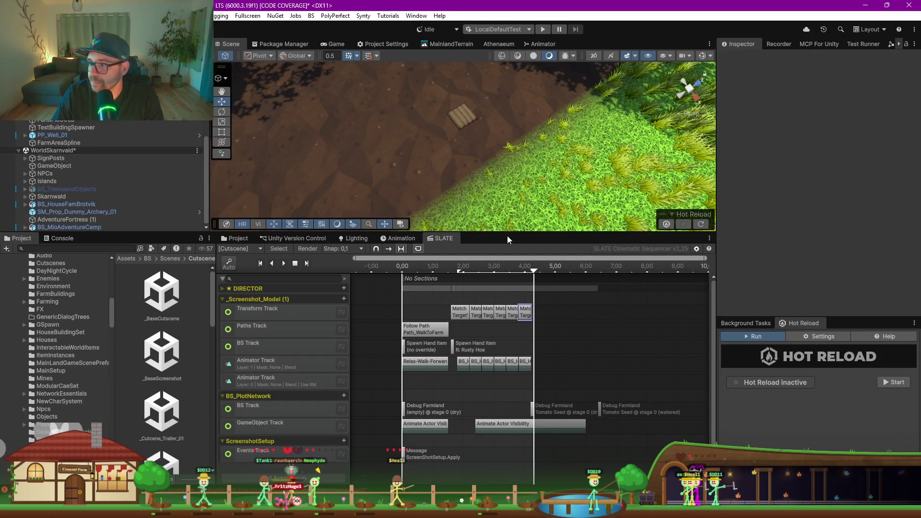
pyautogui.moveTo(507, 249)
pyautogui.mouseDown()
pyautogui.moveTo(506, 393)
pyautogui.moveTo(507, 367)
pyautogui.mouseUp()
pyautogui.scroll(-5, 508, 182)
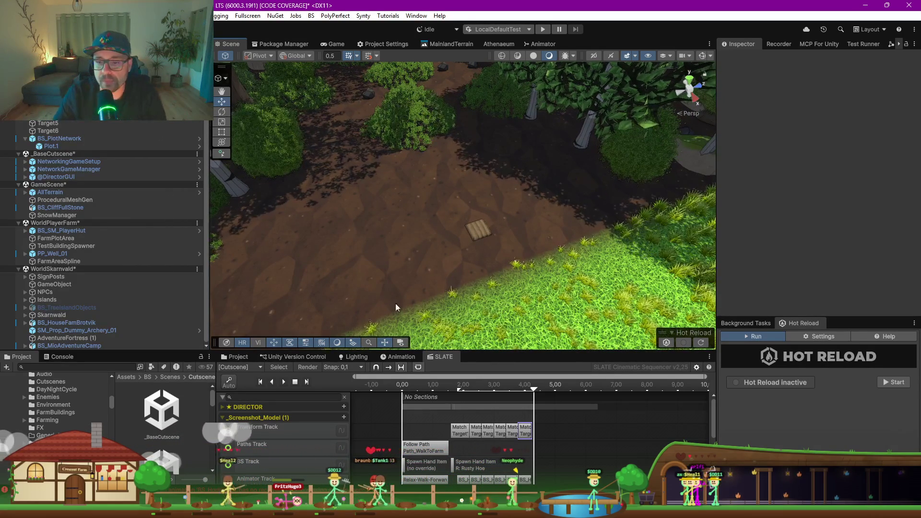
# Step: Expand DIRECTOR and add a Send Global Message Object clip at 0.9 s on an Events Track
pyautogui.moveTo(482, 352); pyautogui.dragTo(475, 187)
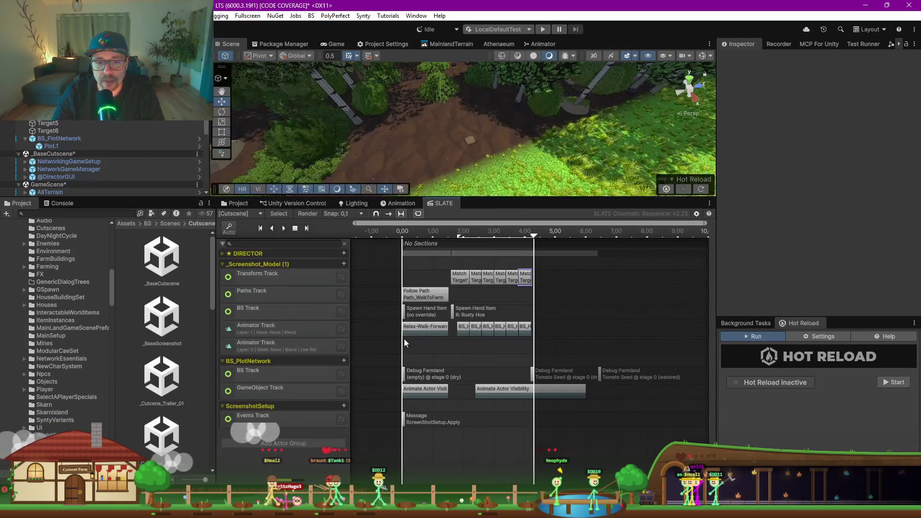
pyautogui.click(224, 253)
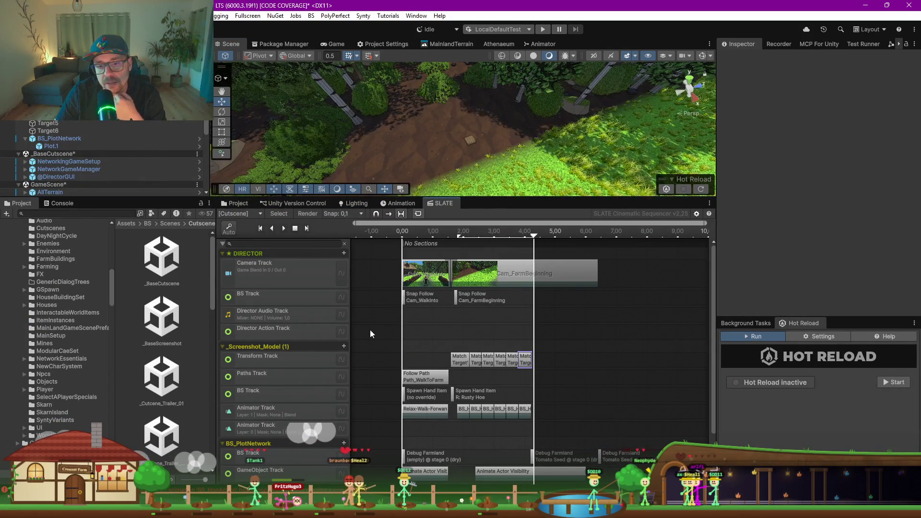
pyautogui.rightClick(430, 330)
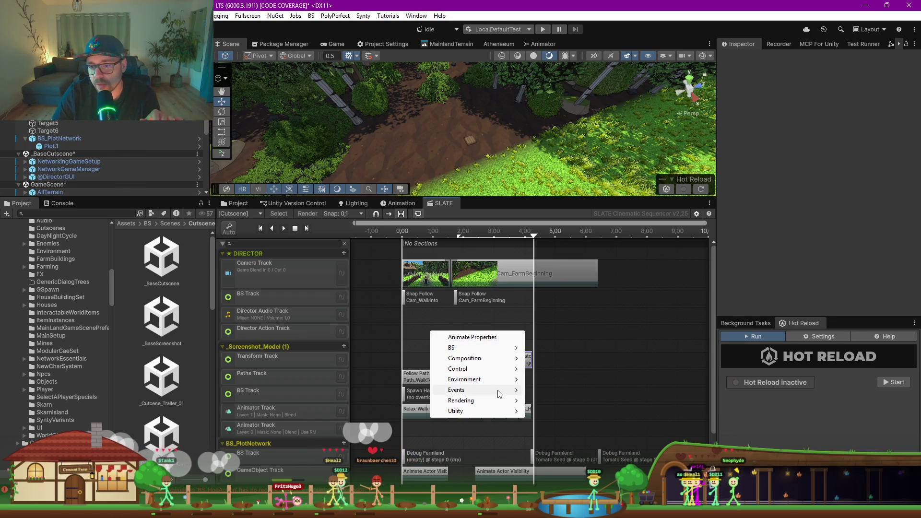
pyautogui.moveTo(495, 406)
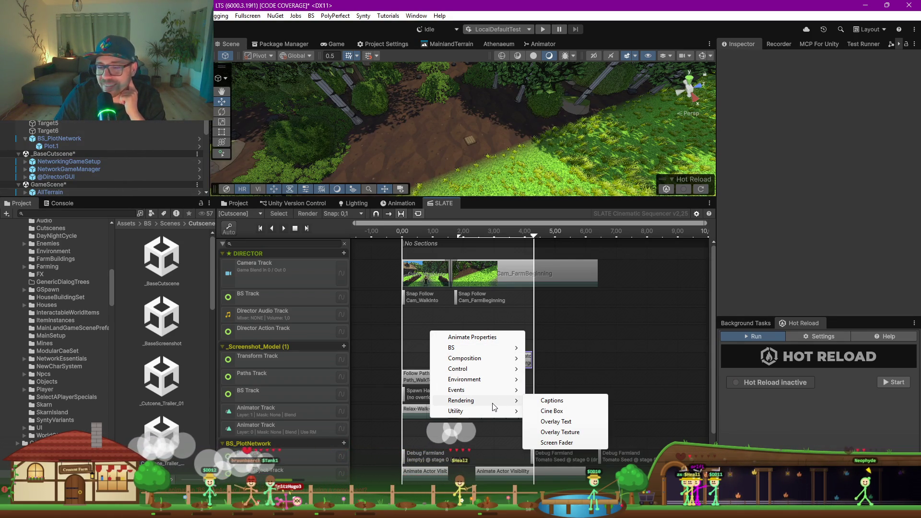
pyautogui.moveTo(478, 365)
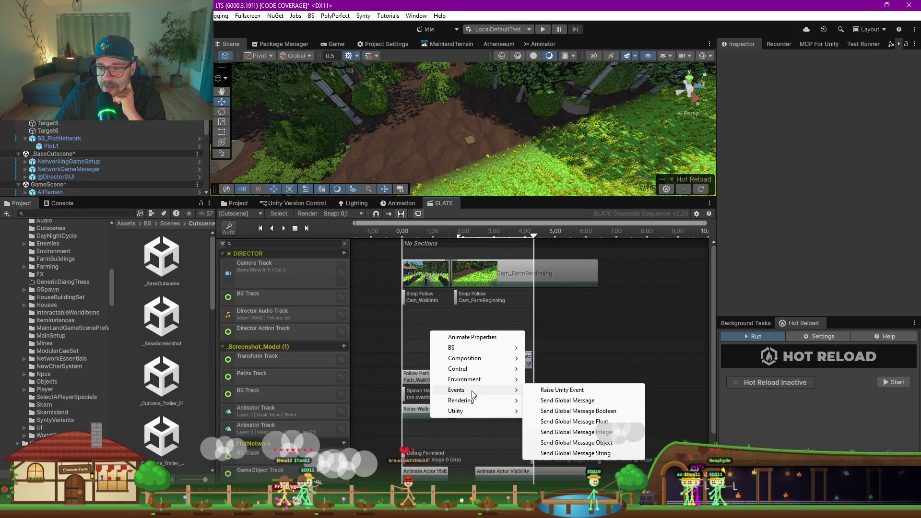
pyautogui.click(600, 444)
pyautogui.scroll(-3, 784, 195)
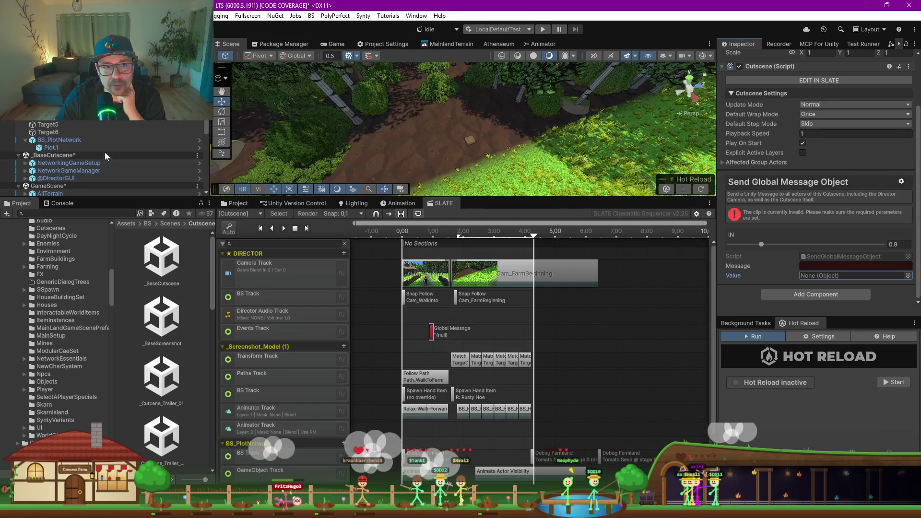
# Step: Set BS_PlotNetwork as the message value, then delete the Global Message clip
pyautogui.moveTo(60, 140)
pyautogui.mouseDown()
pyautogui.moveTo(767, 256)
pyautogui.moveTo(821, 275)
pyautogui.mouseUp()
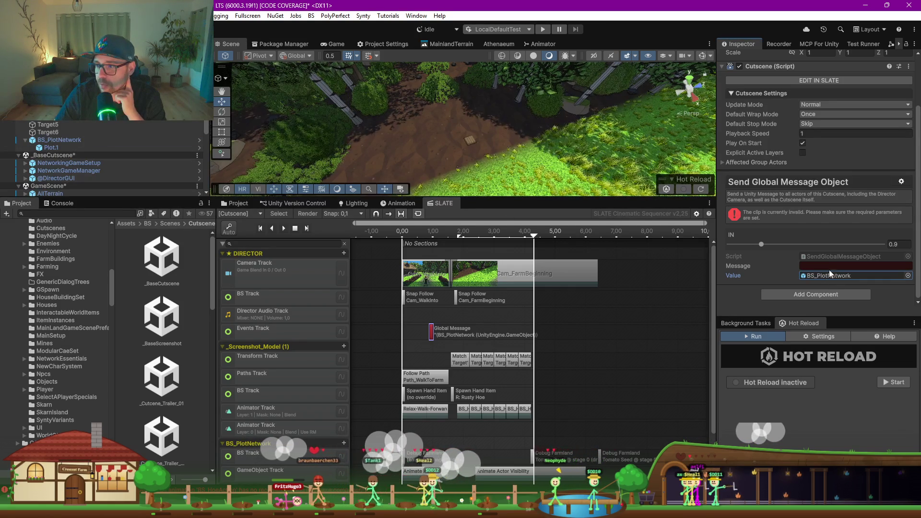
pyautogui.click(821, 265)
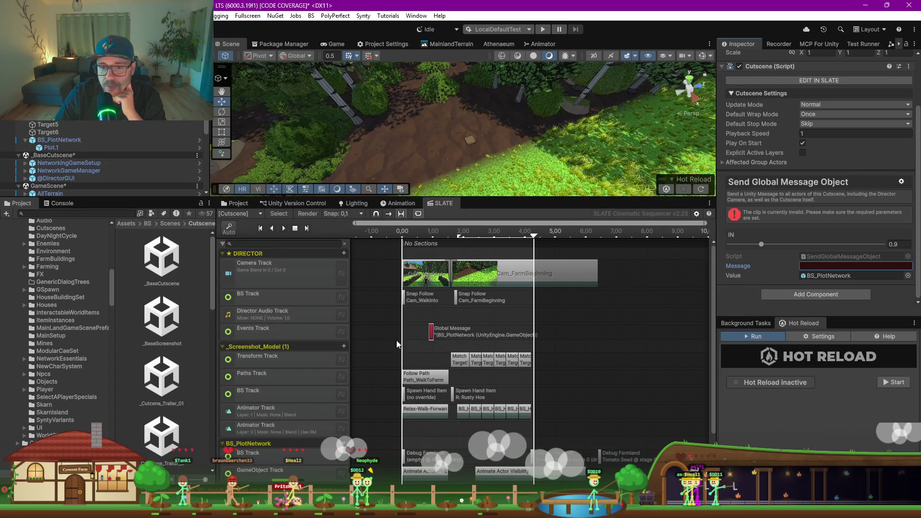
pyautogui.click(431, 334)
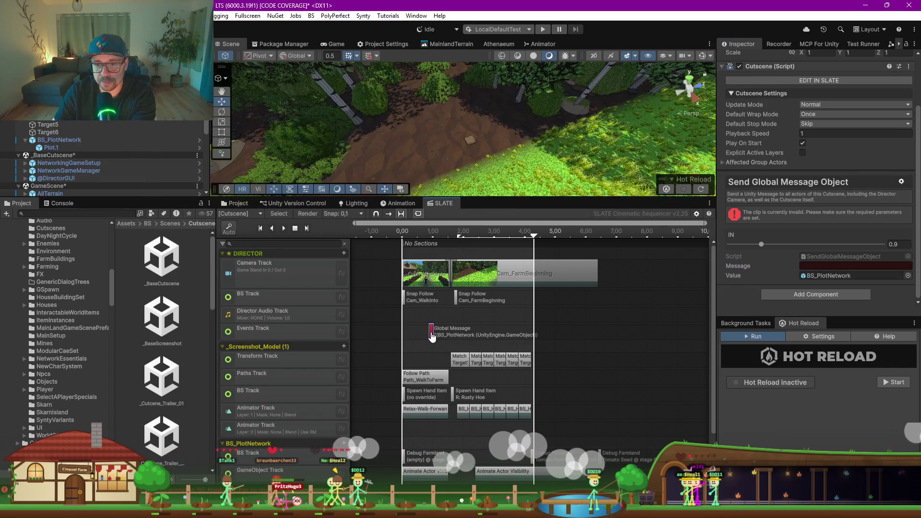
pyautogui.rightClick(431, 335)
pyautogui.click(480, 350)
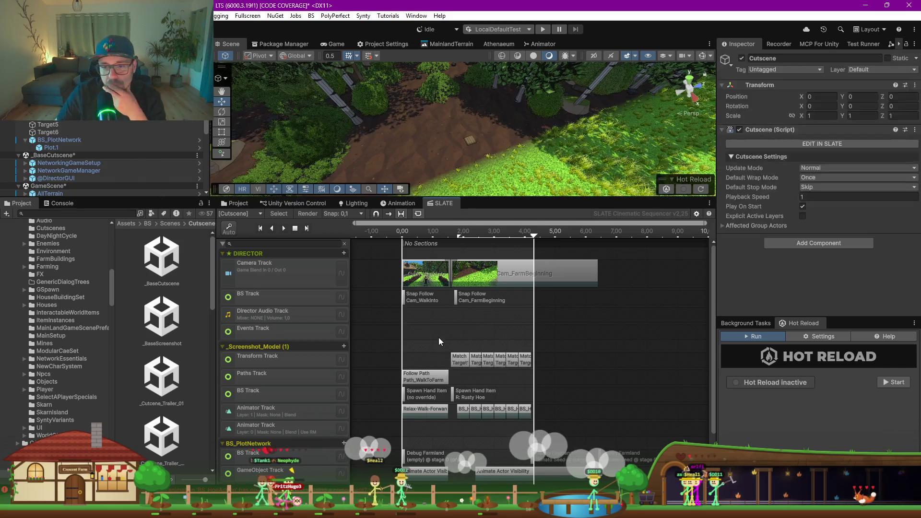
# Step: Add a Raise Unity Event clip at 1.2 s on the Events Track
pyautogui.rightClick(438, 338)
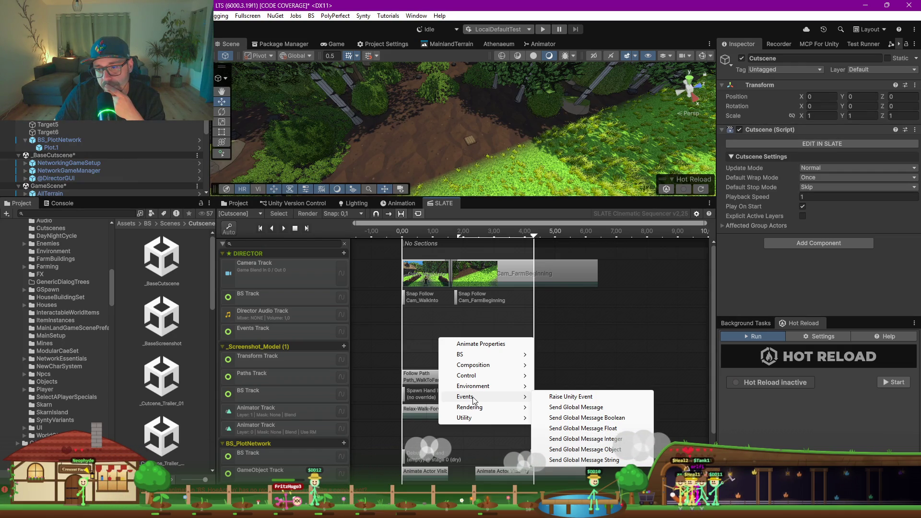
pyautogui.click(574, 397)
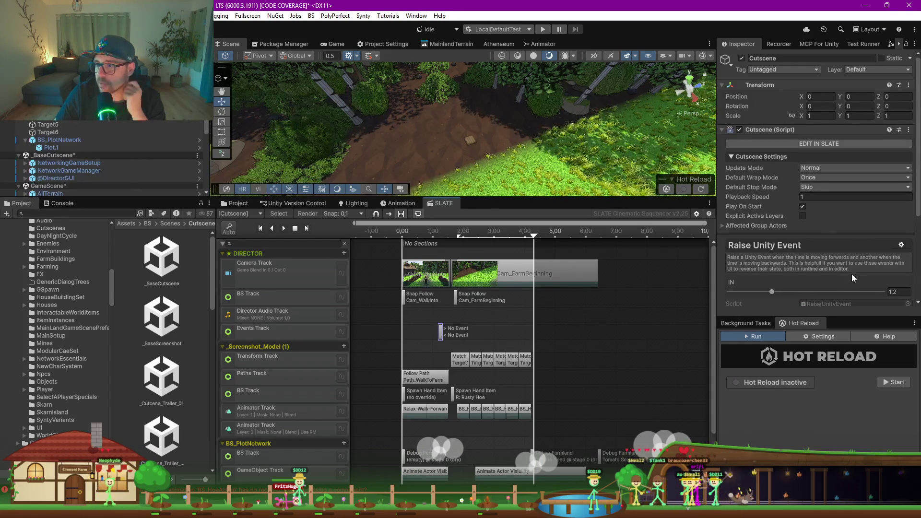
pyautogui.scroll(-3, 811, 226)
pyautogui.scroll(-2, 809, 252)
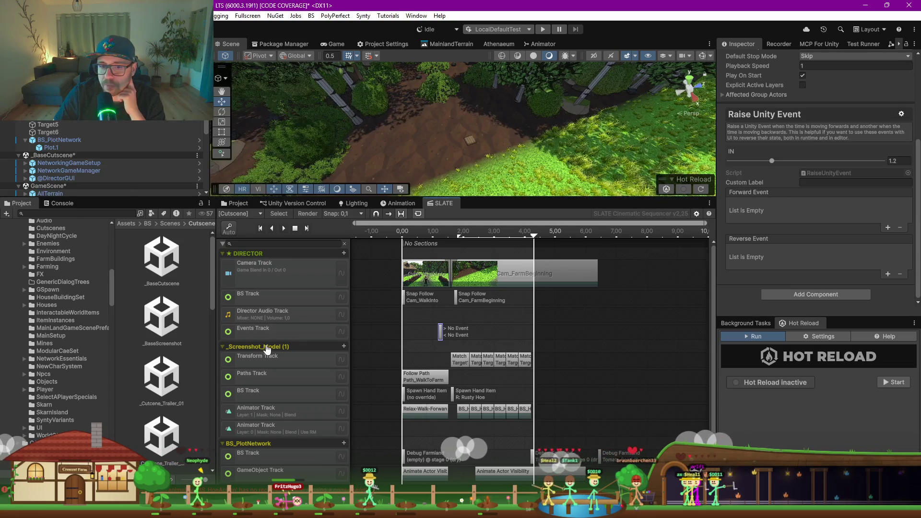
# Step: Add a forward event entry targeting BS_PlotNetwork and browse its function list
pyautogui.click(888, 228)
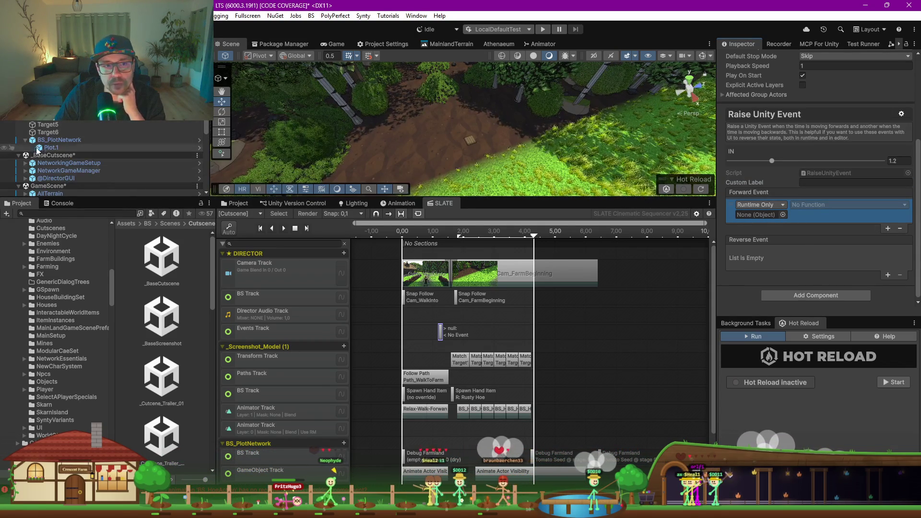
pyautogui.moveTo(742, 220); pyautogui.dragTo(743, 217)
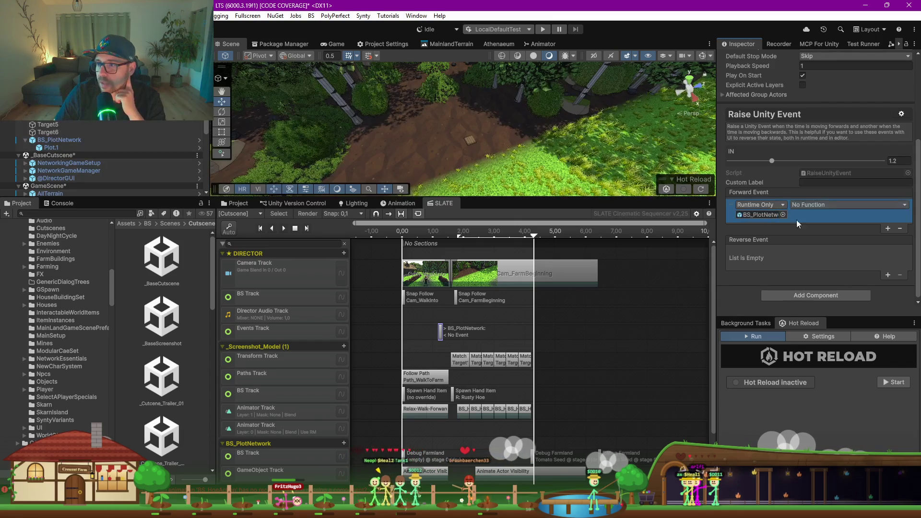
pyautogui.click(815, 203)
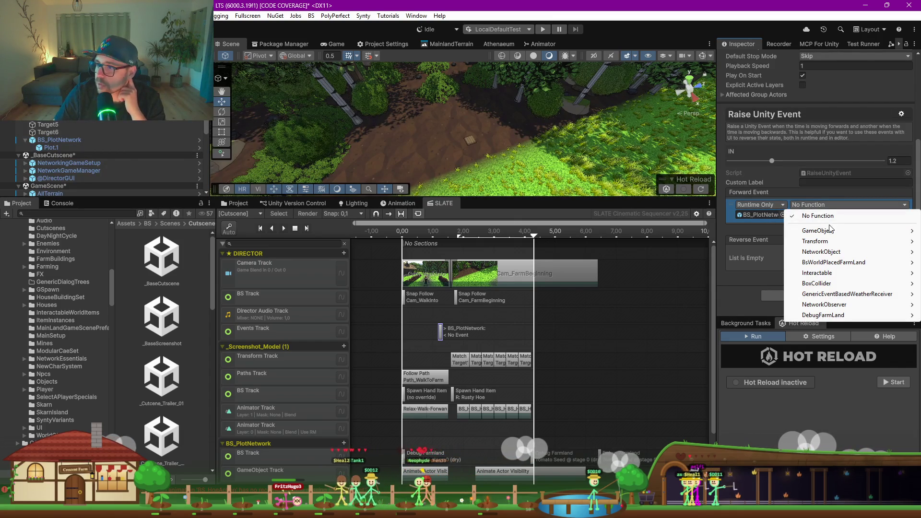
pyautogui.moveTo(831, 234)
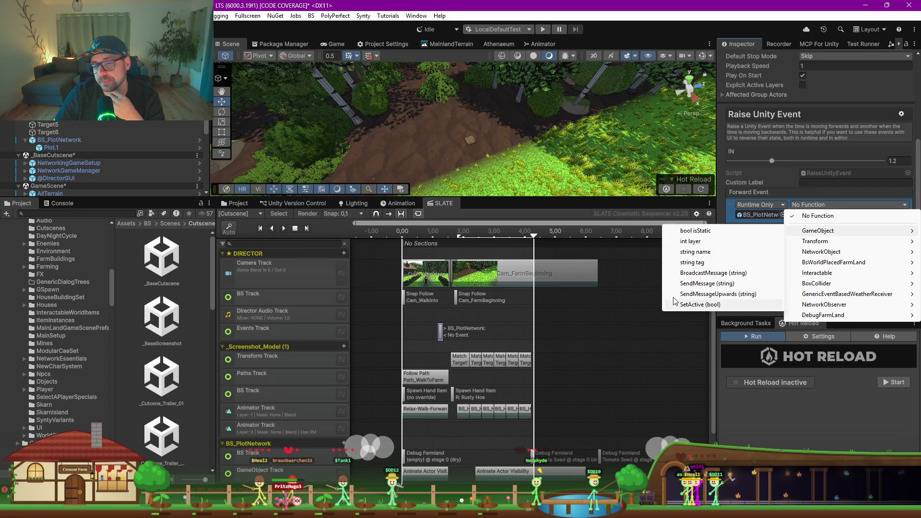
# Step: Leave the function unset and delete the BS_PlotNetwork event clip
pyautogui.click(443, 339)
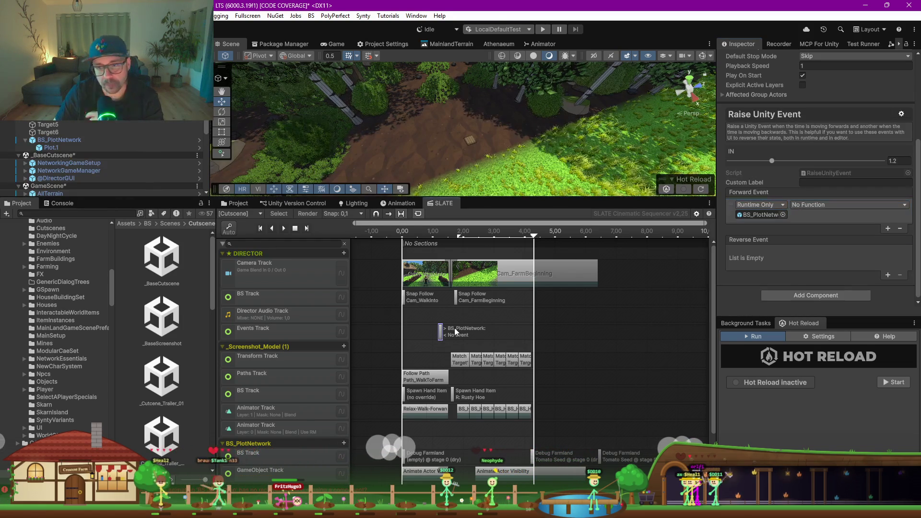
pyautogui.rightClick(444, 337)
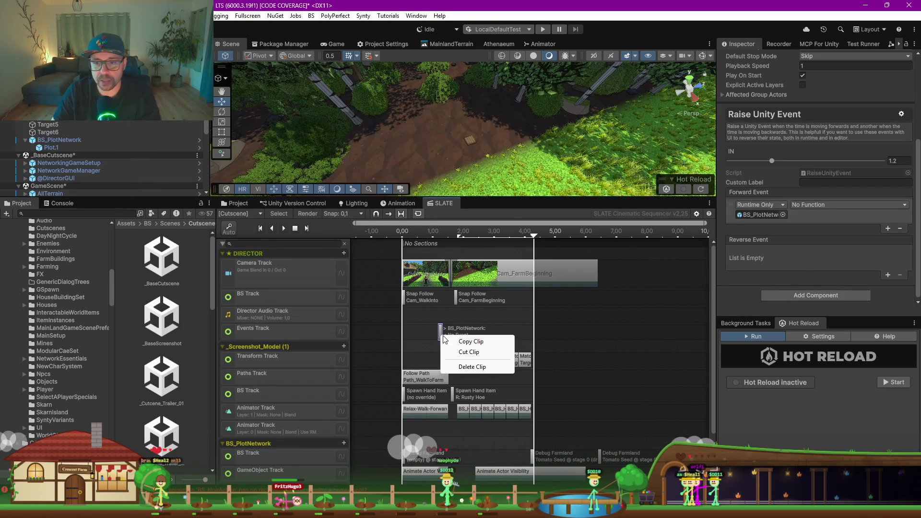
pyautogui.click(469, 366)
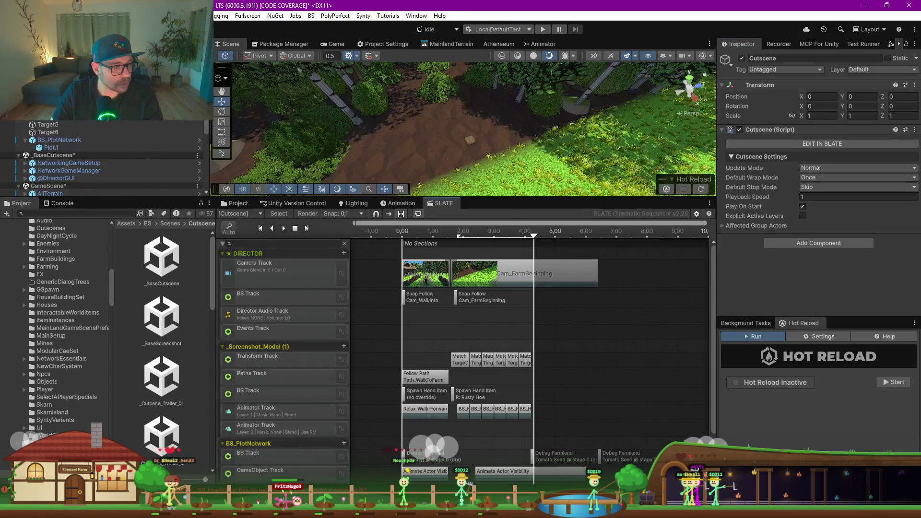
# Step: Launch Claude Code in Rider's terminal and run the /bs-slate skill
pyautogui.hotkey('alt', 'Tab')
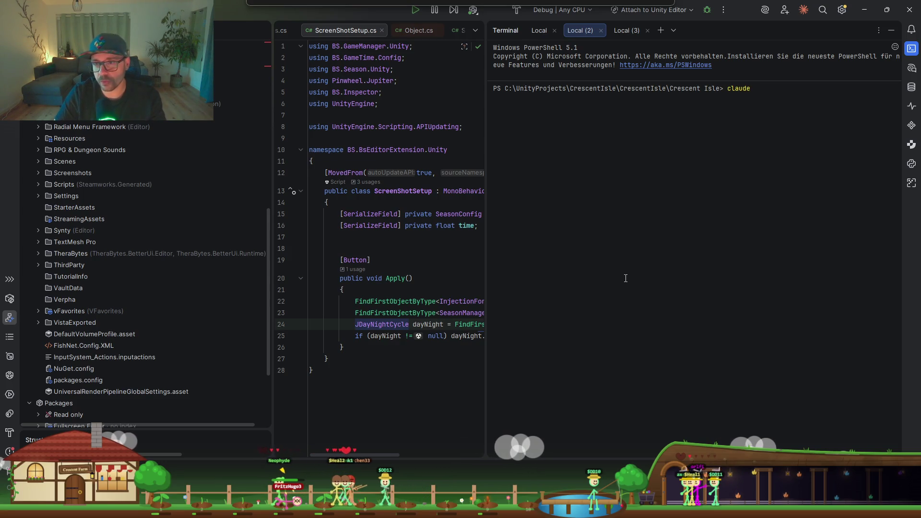
pyautogui.press('Return')
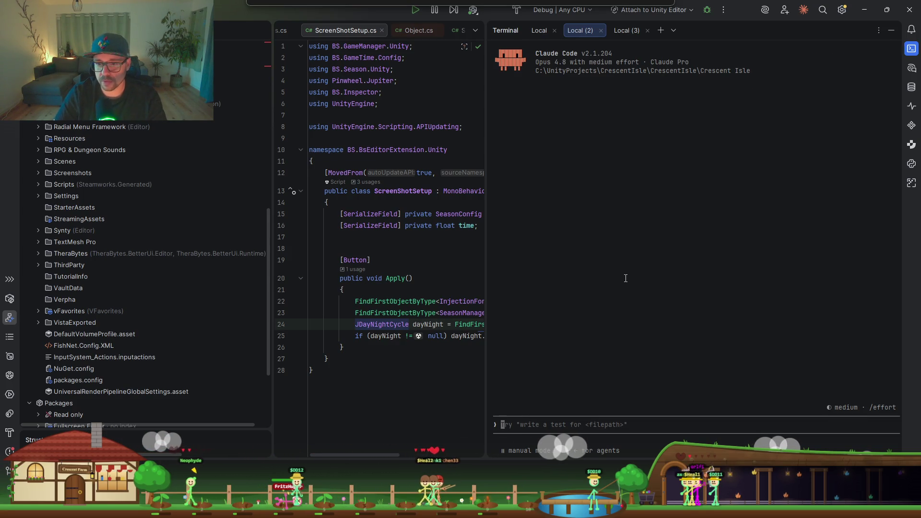
pyautogui.write('/')
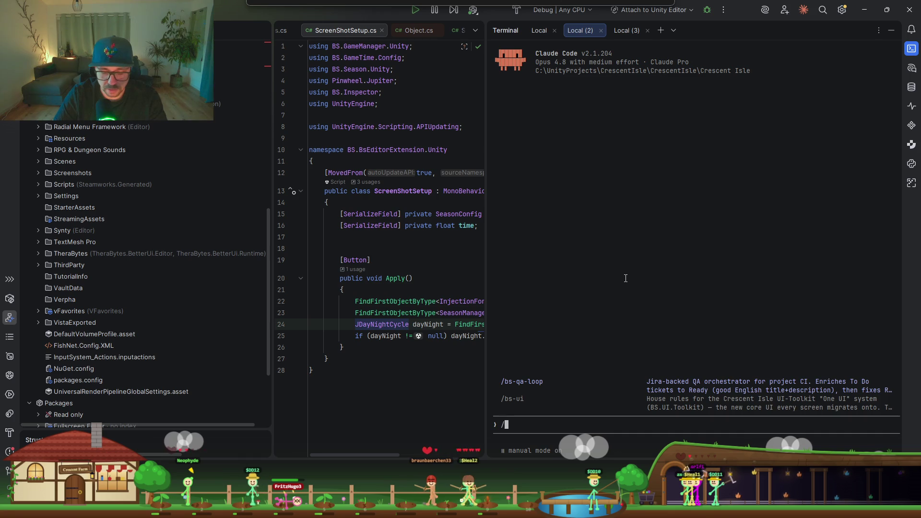
pyautogui.write('bs-slate')
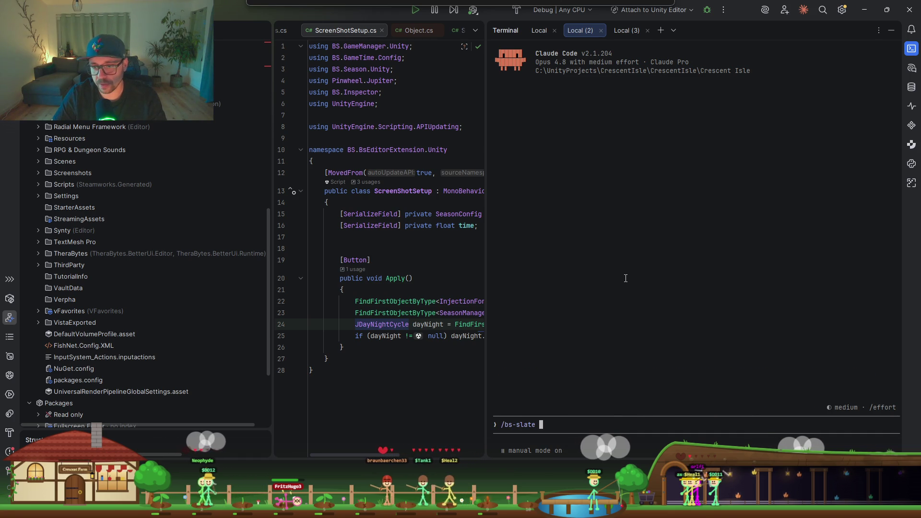
pyautogui.press('Return')
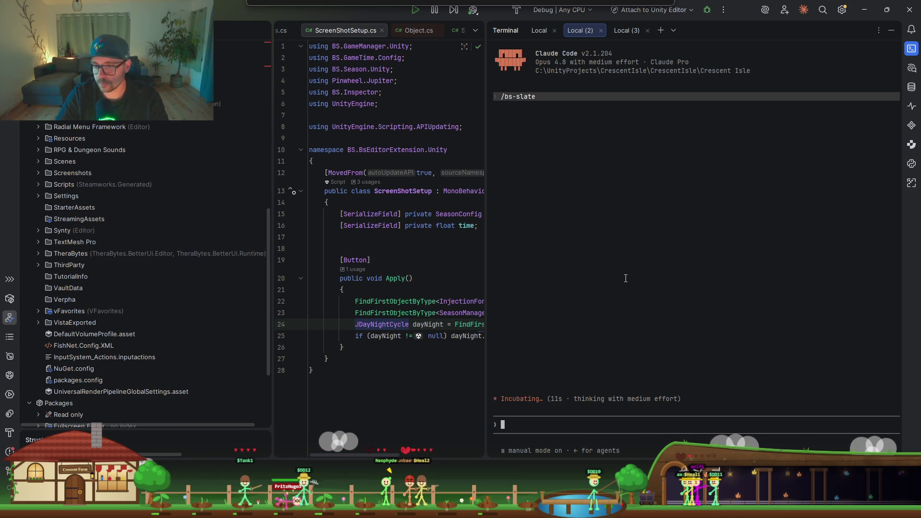
# Step: Begin typing a German request for an Action Track on a GameObject
pyautogui.write('Ich moechte')
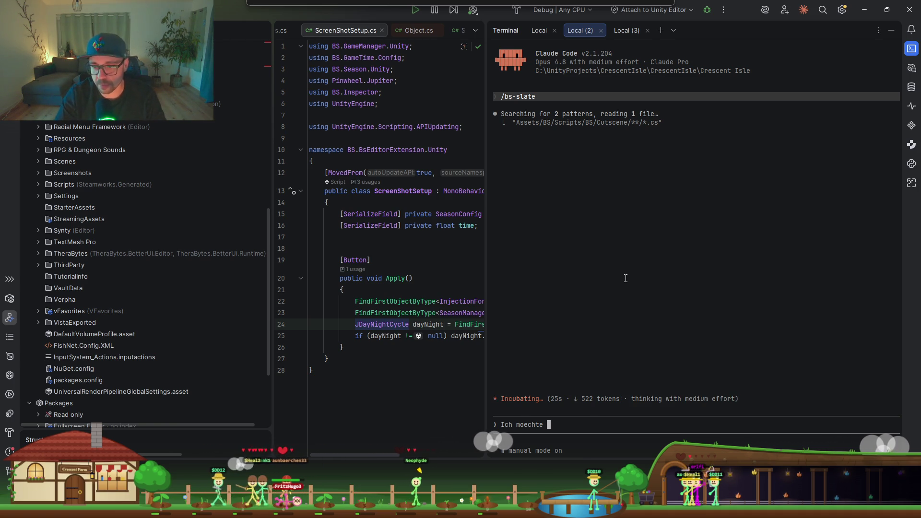
pyautogui.press('BackSpace')
pyautogui.press('BackSpace')
pyautogui.press('BackSpace')
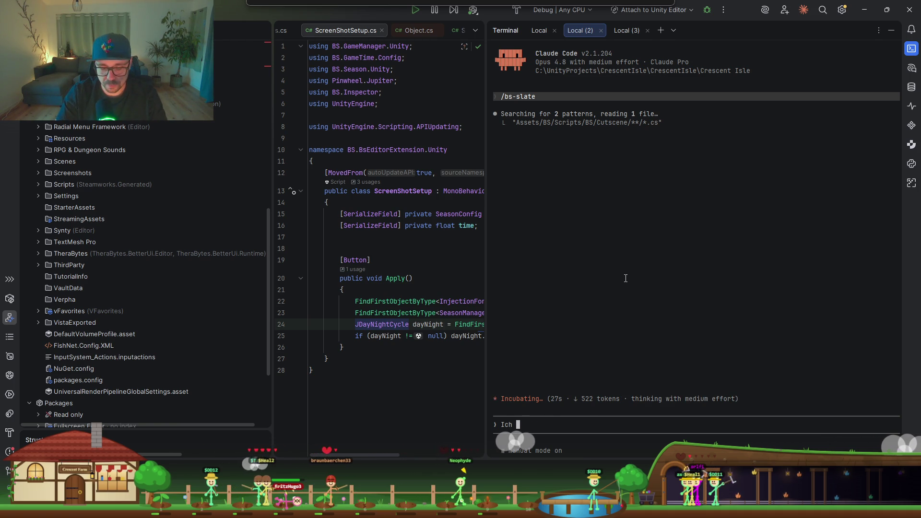
pyautogui.write('brauche ein ')
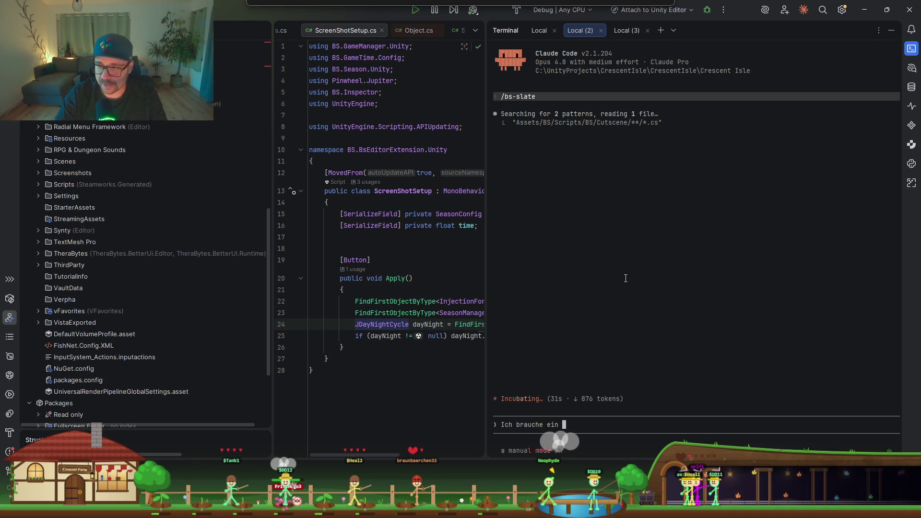
pyautogui.write('Ac')
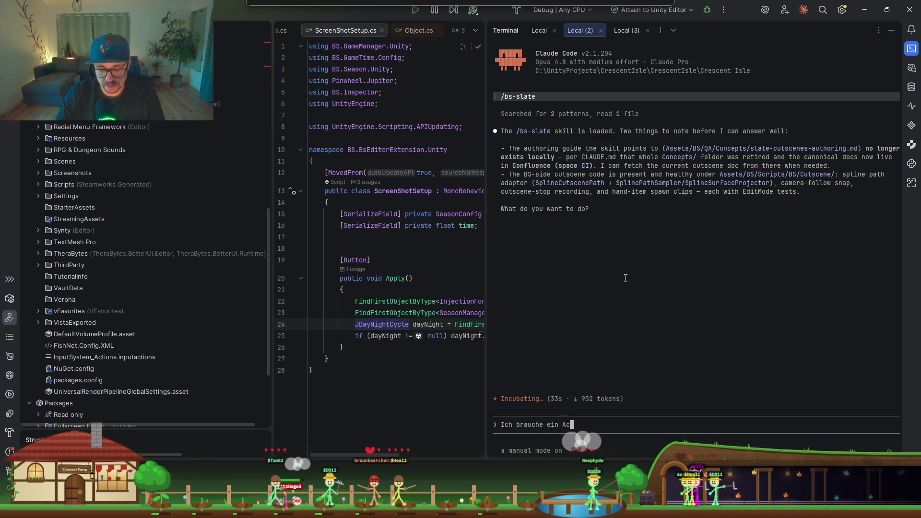
pyautogui.write('tion Track fuer e')
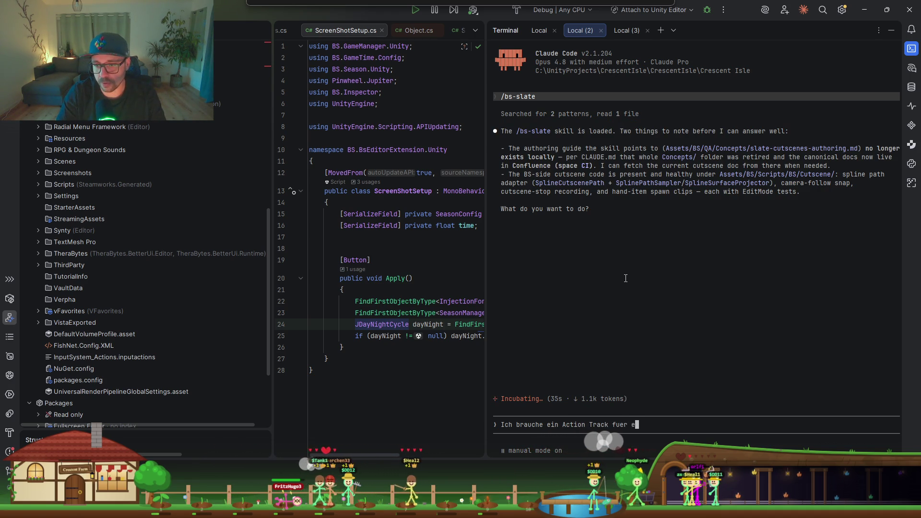
pyautogui.write('in Game Object. In ')
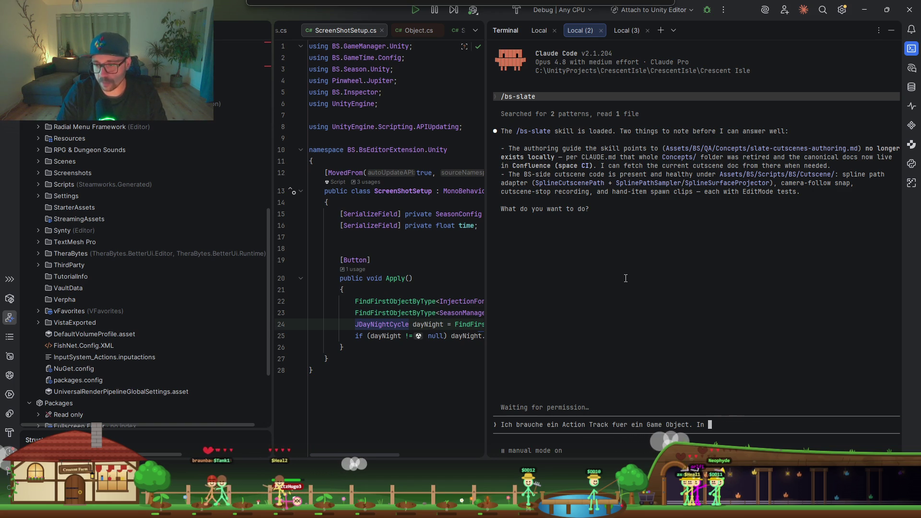
pyautogui.press('BackSpace')
pyautogui.press('BackSpace')
pyautogui.press('BackSpace')
pyautogui.write('Auf diesem ')
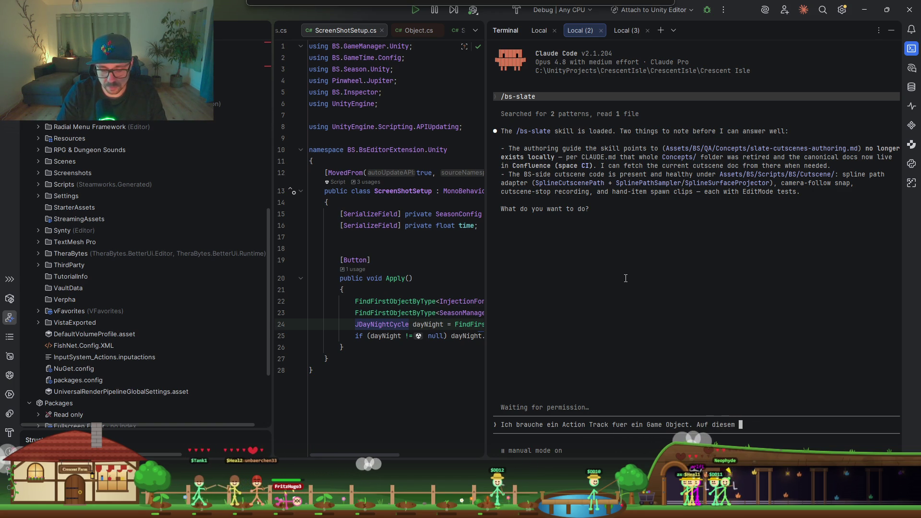
pyautogui.write('Game Object gibt es ein mon')
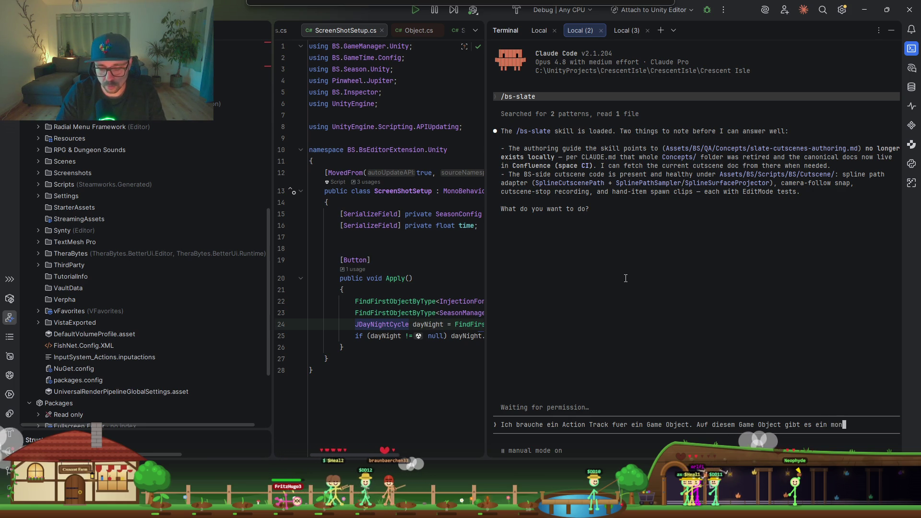
pyautogui.write(', was du ers')
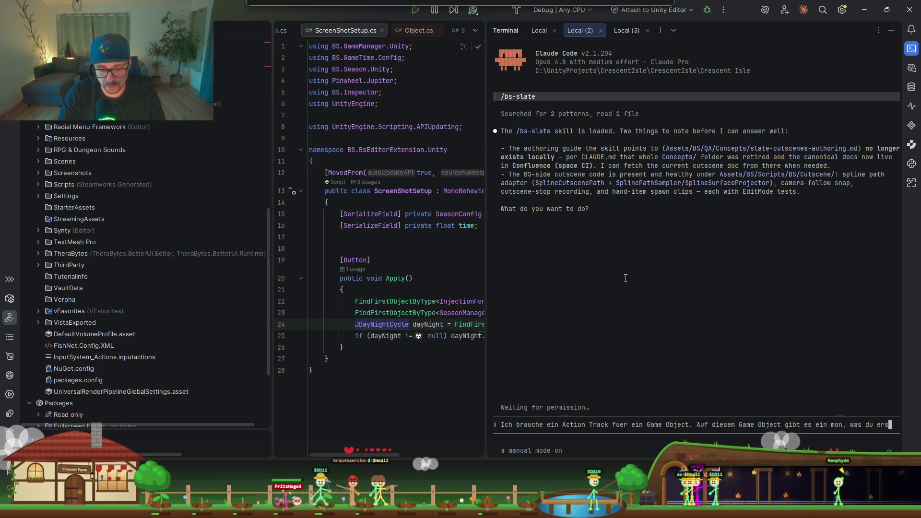
pyautogui.write('tellst. D')
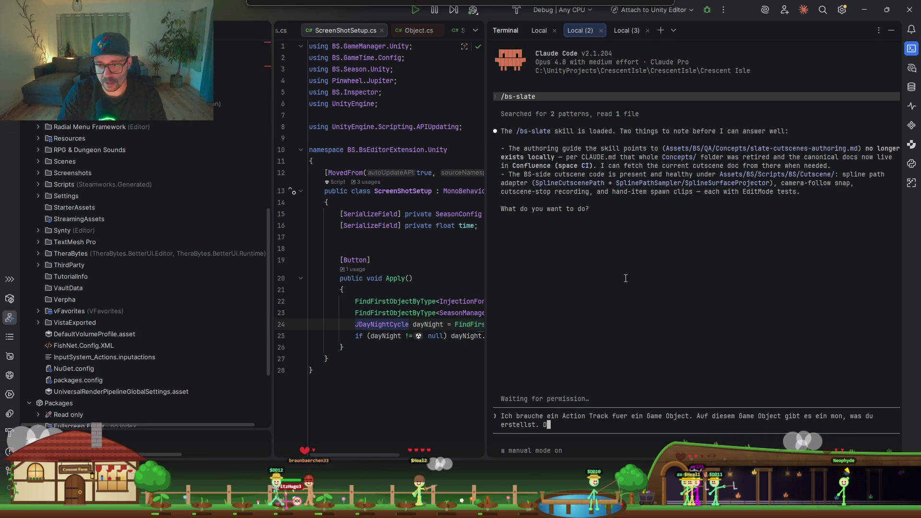
pyautogui.press('BackSpace')
pyautogui.write('Auf dem Mono')
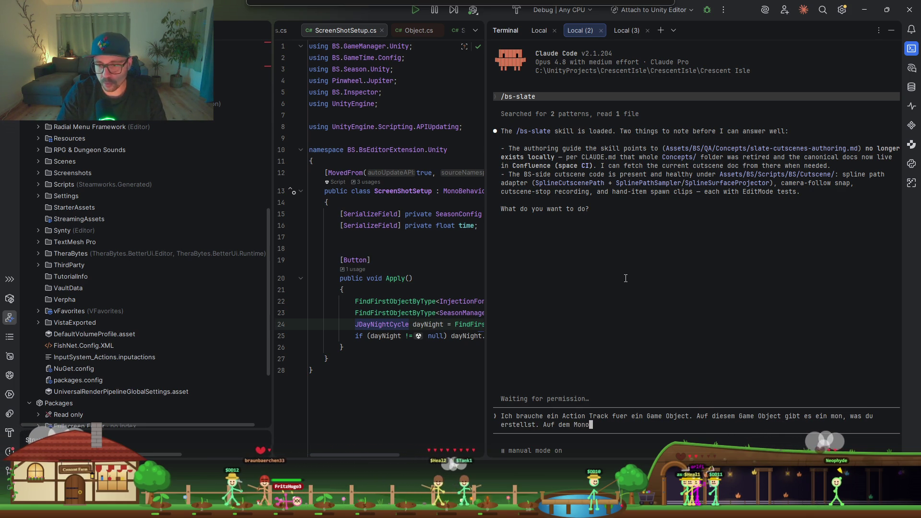
pyautogui.write(' kann ich eine Lisy')
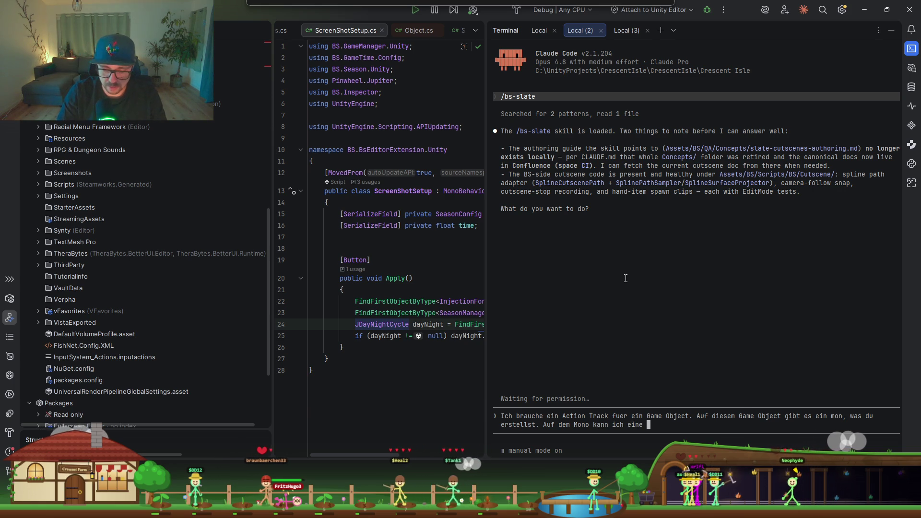
# Step: Extend the German request: the GameObject's MonoBehaviour holds a list of GameObjects for the action
pyautogui.press('BackSpace')
pyautogui.write('te ')
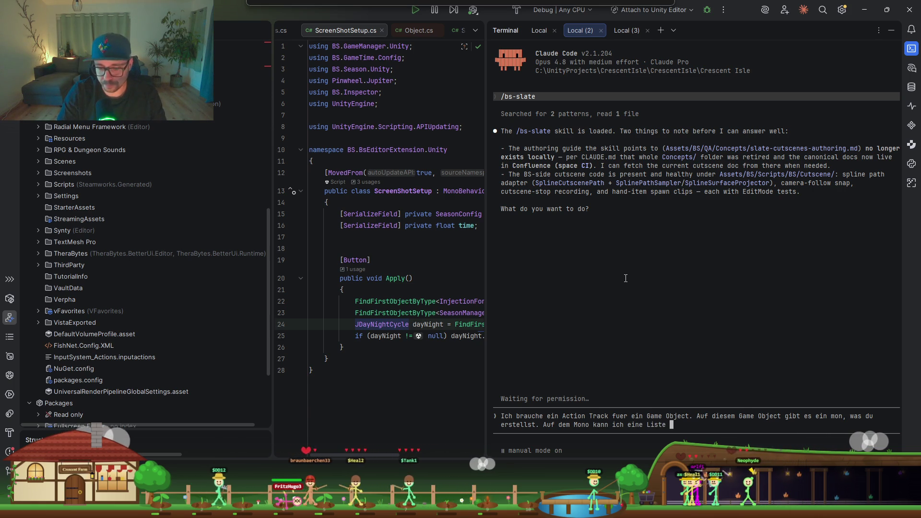
pyautogui.write('an GameObjects')
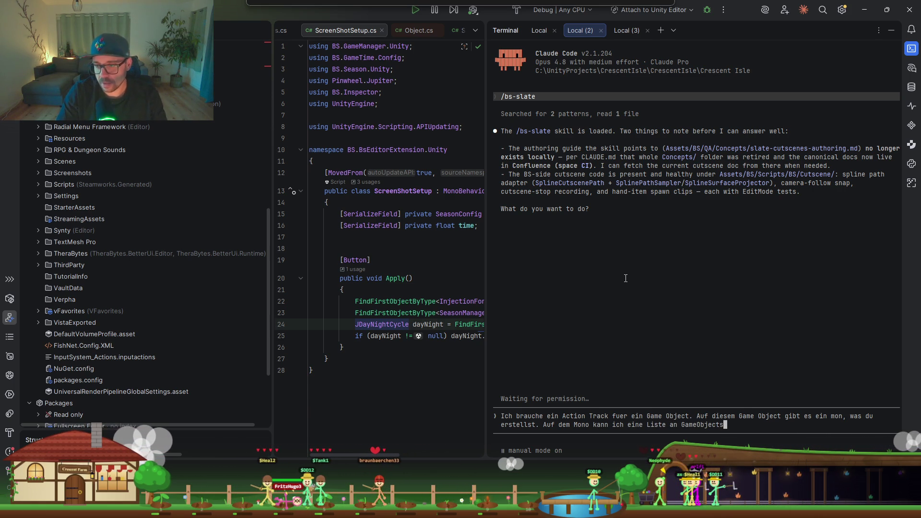
pyautogui.write(' angeben')
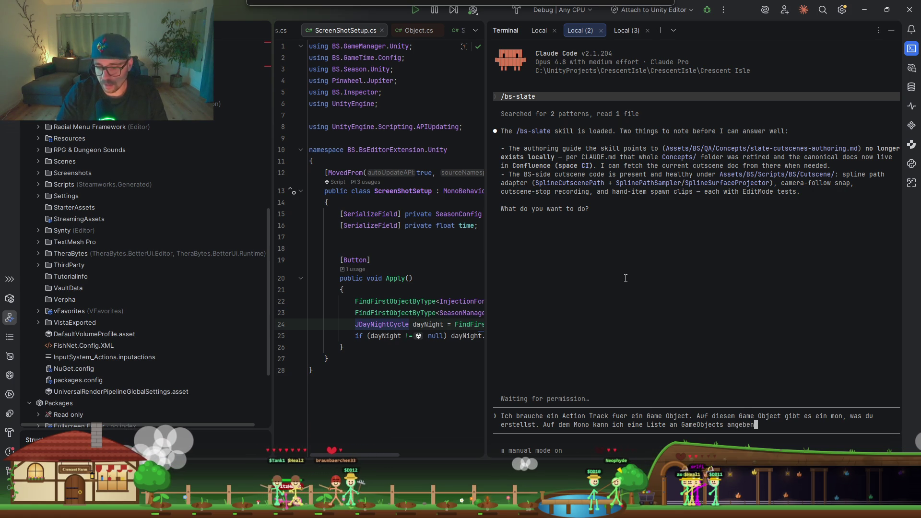
pyautogui.write('. ')
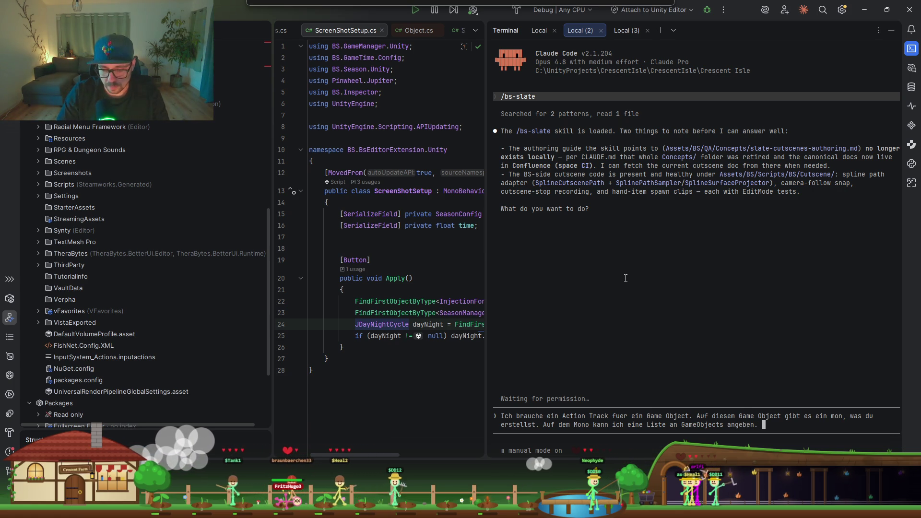
pyautogui.write('Mit dem Action')
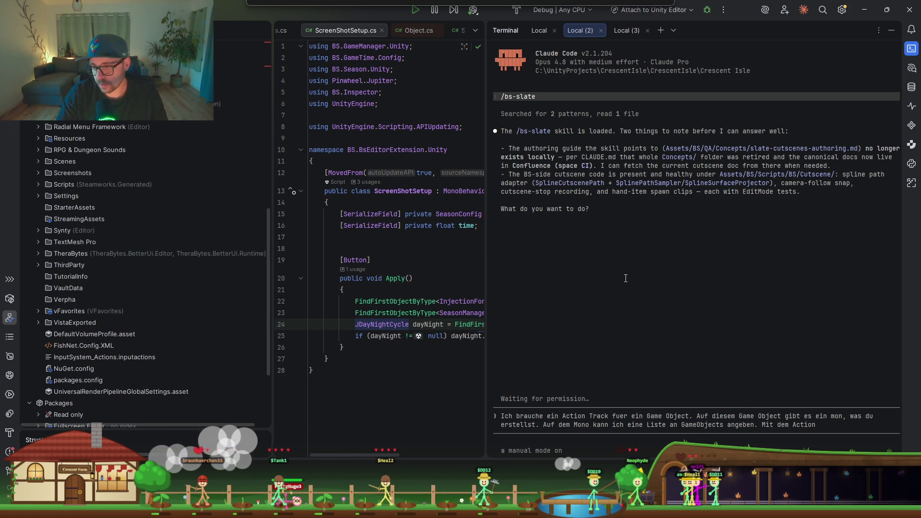
pyautogui.write('ann')
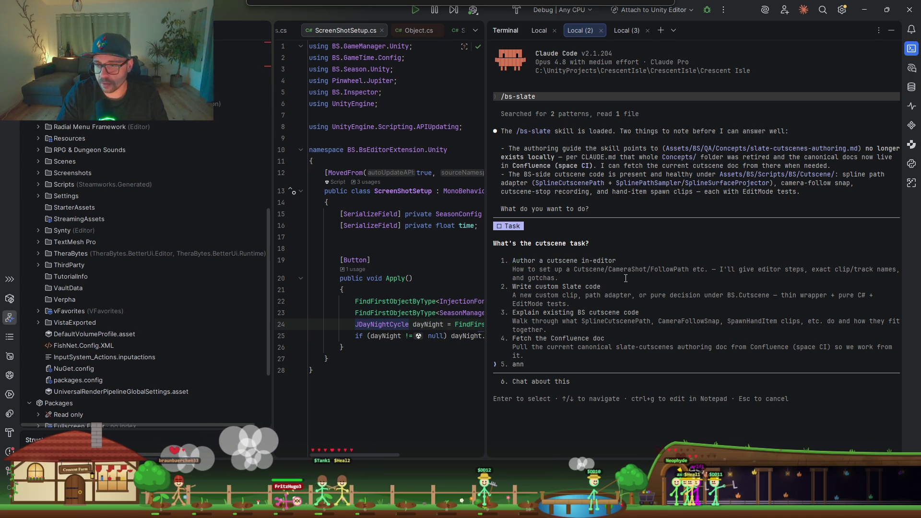
# Step: Clear the stray text and pick option 2, 'Write custom Slate code', as the task
pyautogui.press('BackSpace')
pyautogui.press('BackSpace')
pyautogui.press('BackSpace')
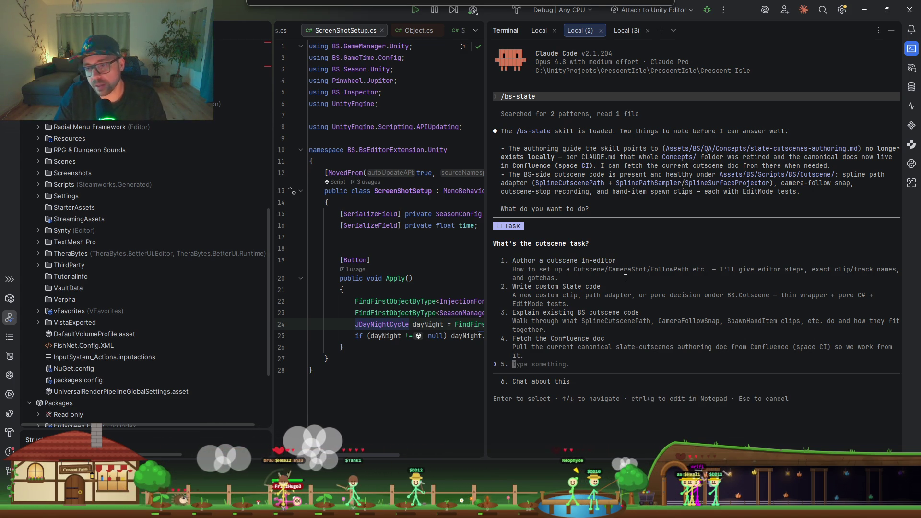
pyautogui.press('Down')
pyautogui.press('Up')
pyautogui.press('Up')
pyautogui.press('Up')
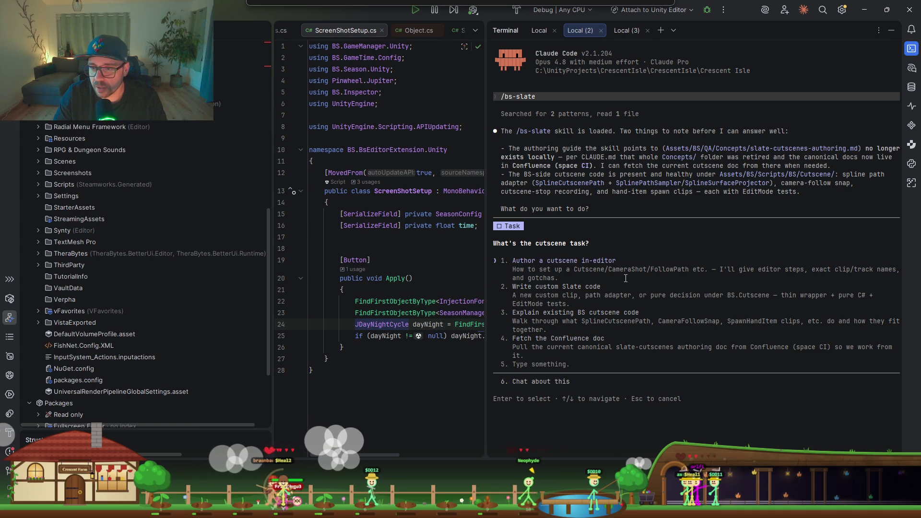
pyautogui.press('Down')
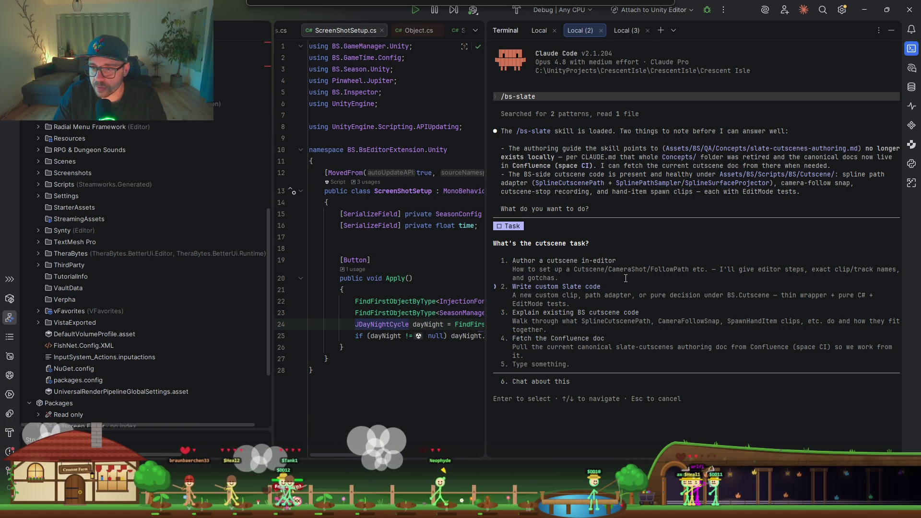
pyautogui.press('Return')
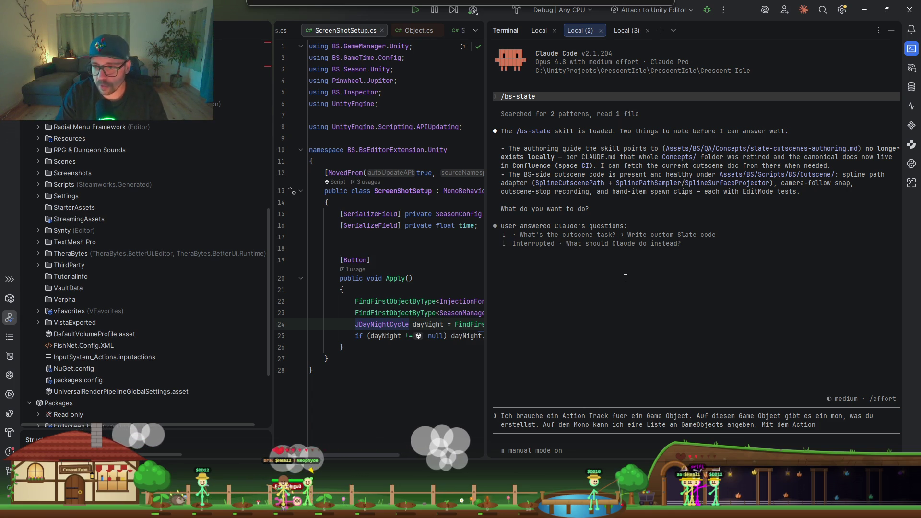
# Step: Interrupt Claude and send a German request: an integer makes the first N objects visible, others disabled
pyautogui.press('Escape')
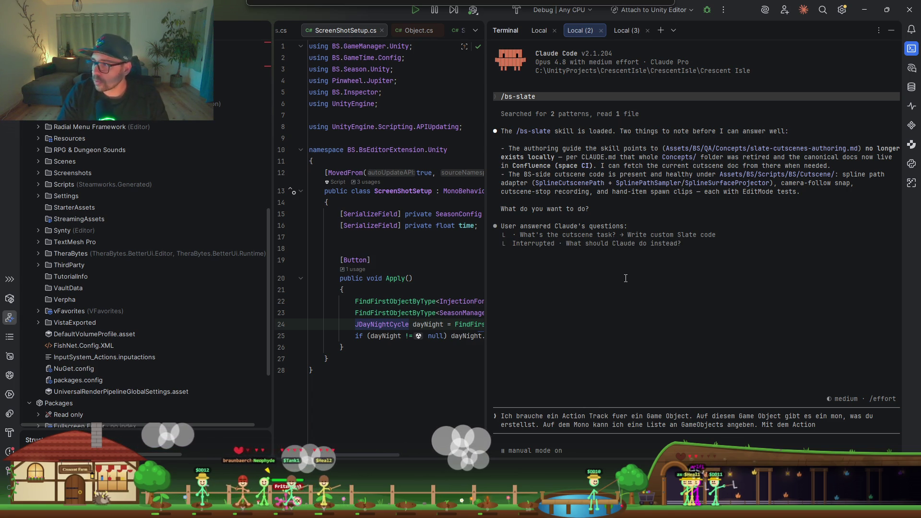
pyautogui.press('BackSpace')
pyautogui.press('BackSpace')
pyautogui.press('BackSpace')
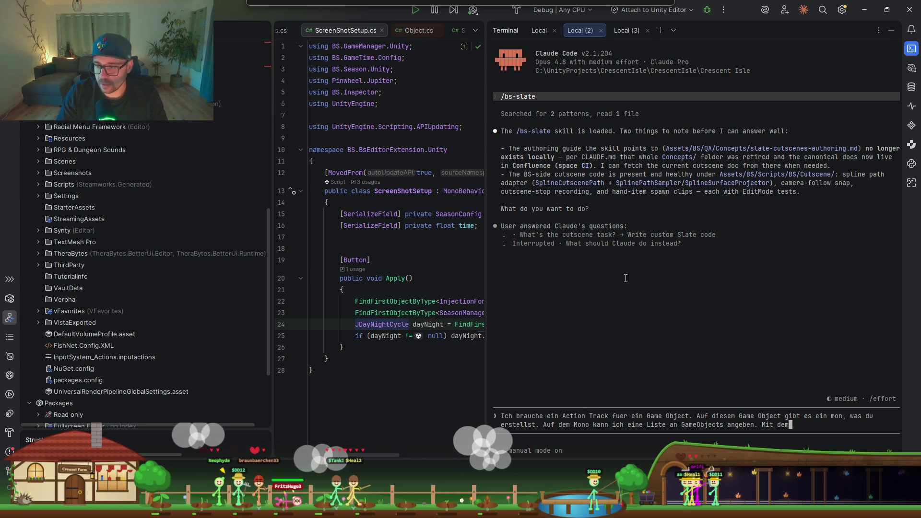
pyautogui.write('n. Mit der action kann ich ei')
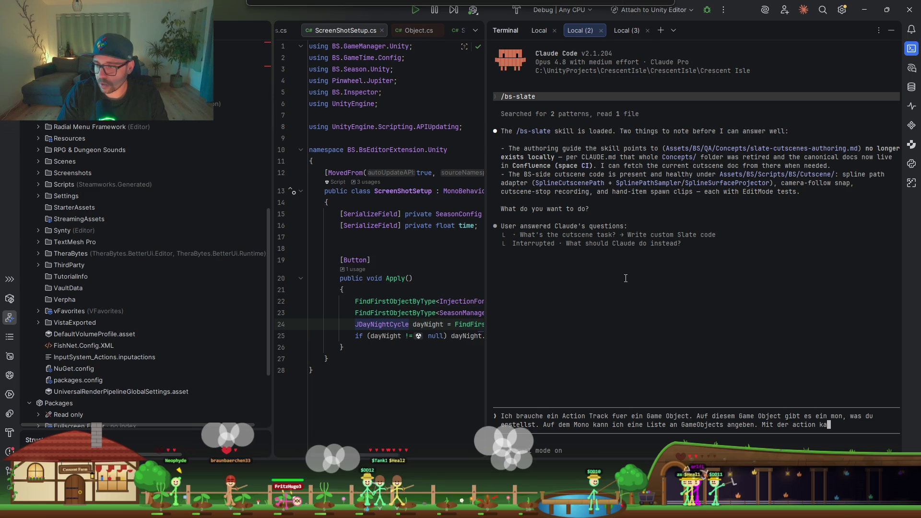
pyautogui.write('nen I')
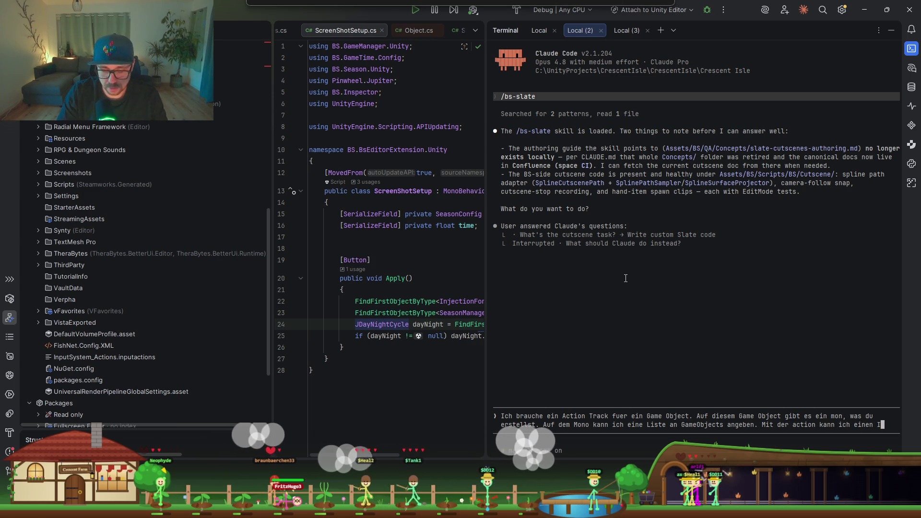
pyautogui.write('nteger setz')
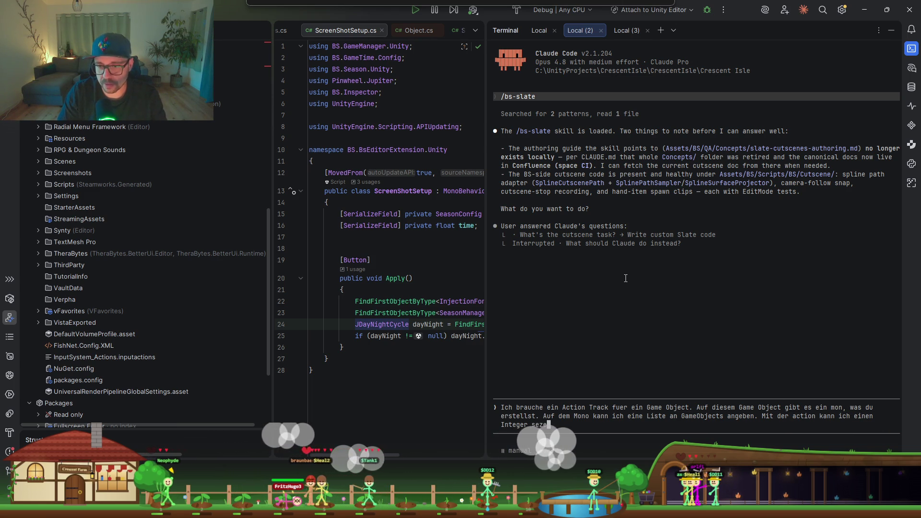
pyautogui.write('e')
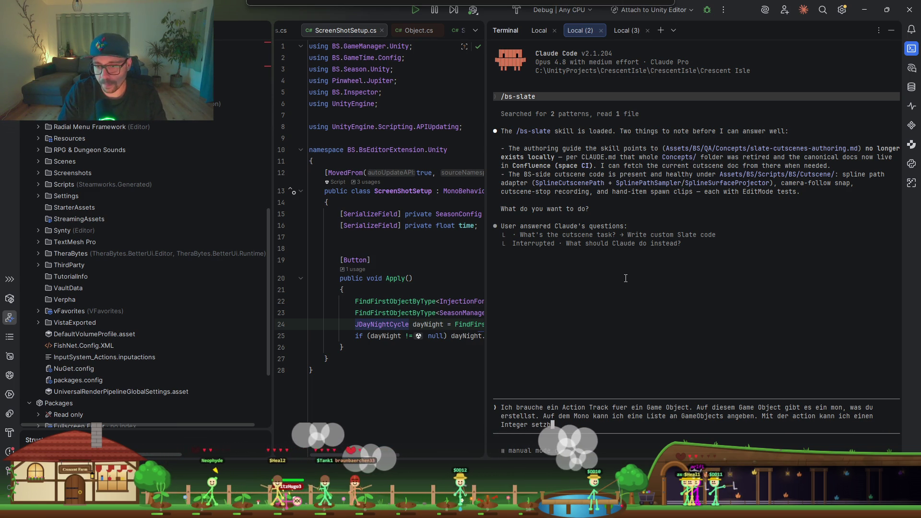
pyautogui.write('n. ')
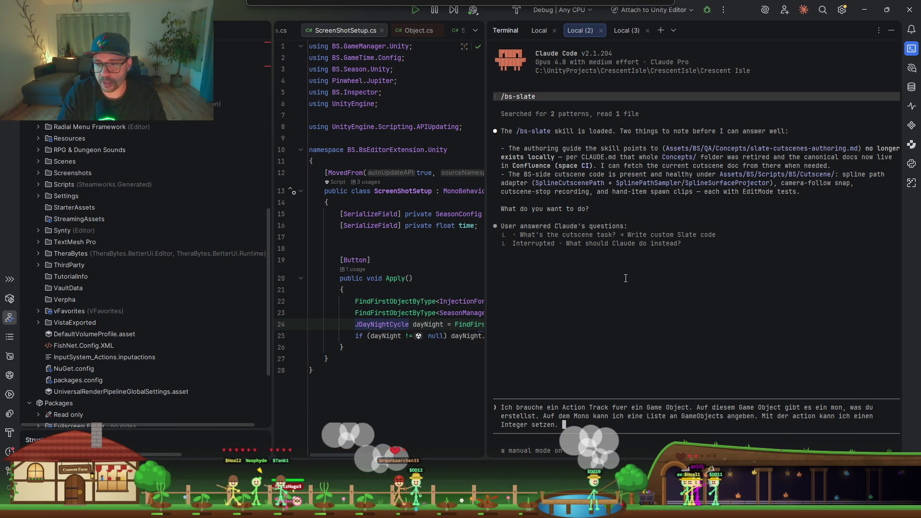
pyautogui.write('Die')
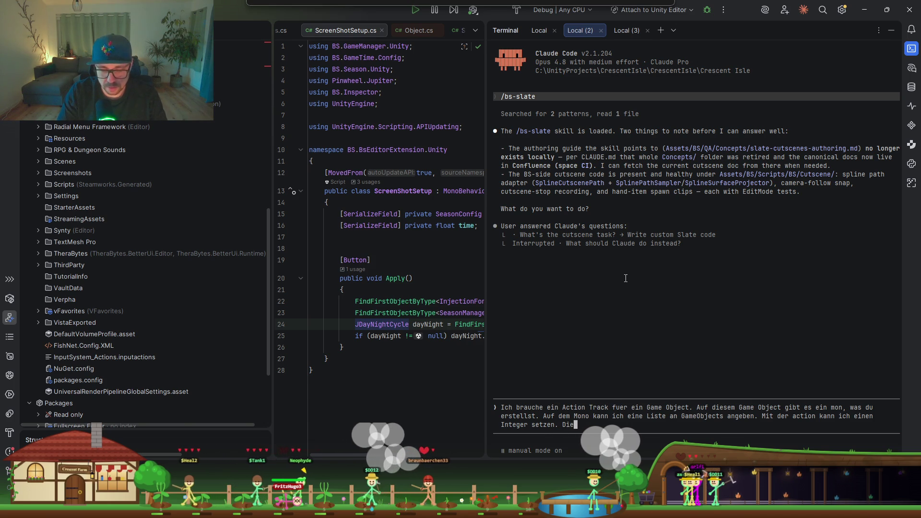
pyautogui.write('ser Integer d')
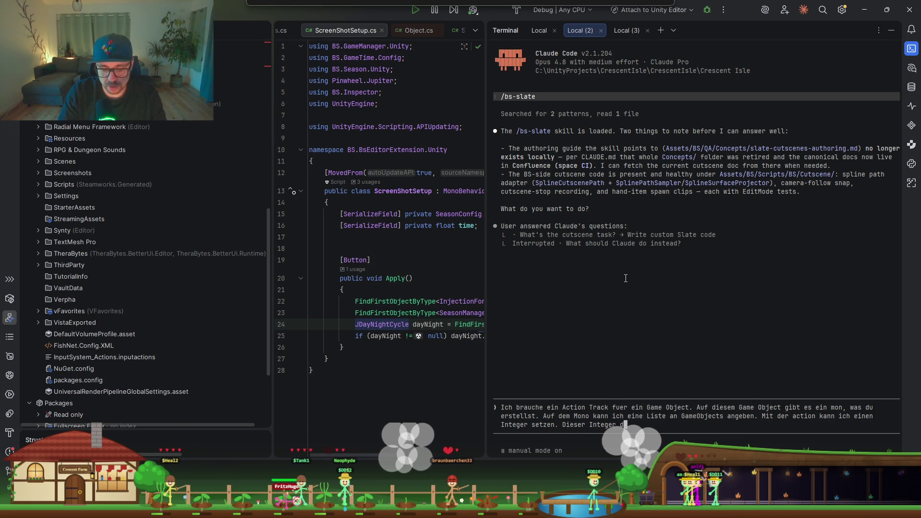
pyautogui.write('efiniert welheOIbejcte aus der Liste sichtbar sind. also bei 4')
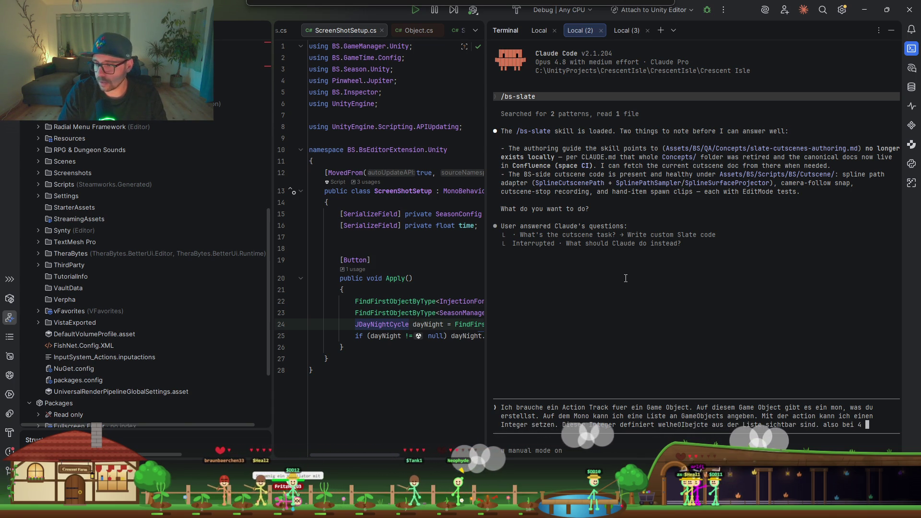
pyautogui.write(' = erste 4 ob')
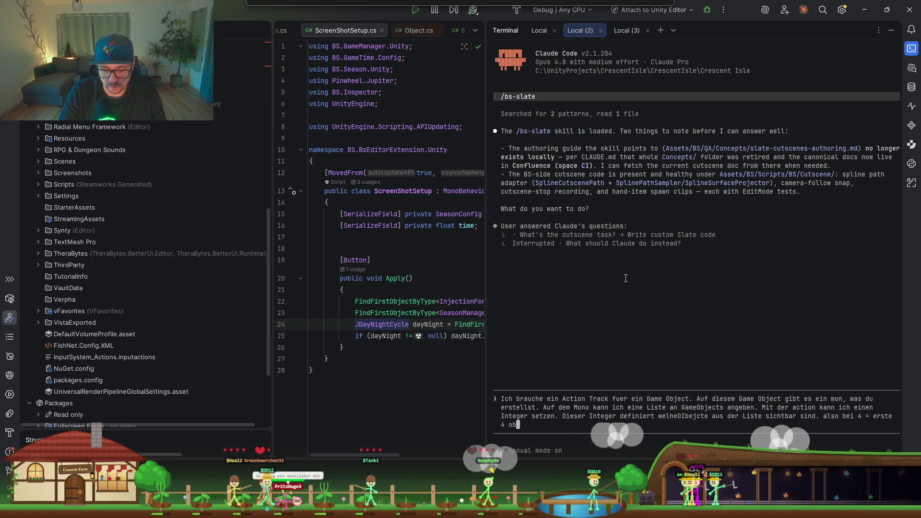
pyautogui.write('jects sichtbat ')
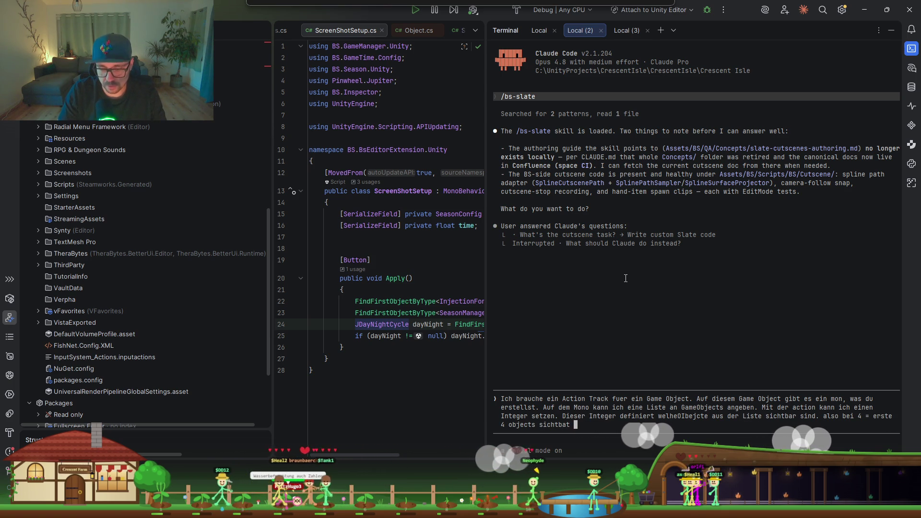
pyautogui.write('alles andere d')
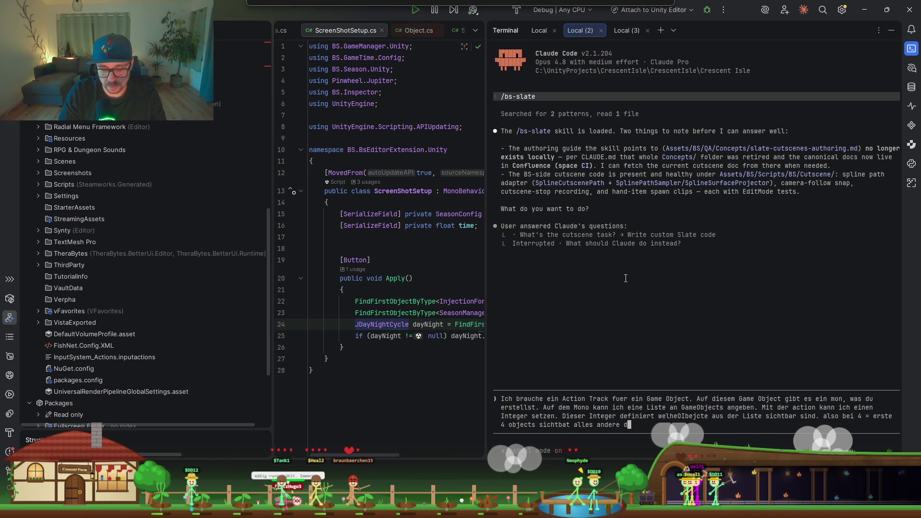
pyautogui.write('isabled.')
pyautogui.hotkey('shift', 'Return')
pyautogui.hotkey('shift', 'Return')
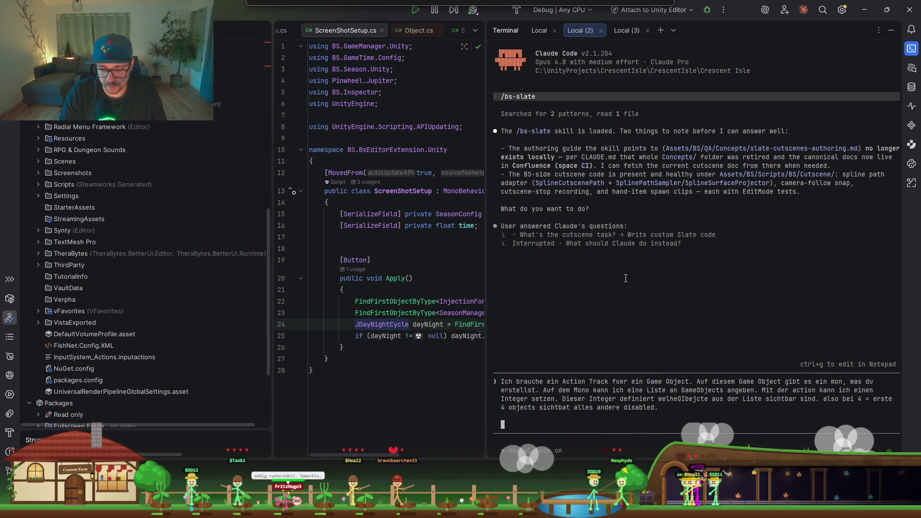
pyautogui.write('Ist das klar?')
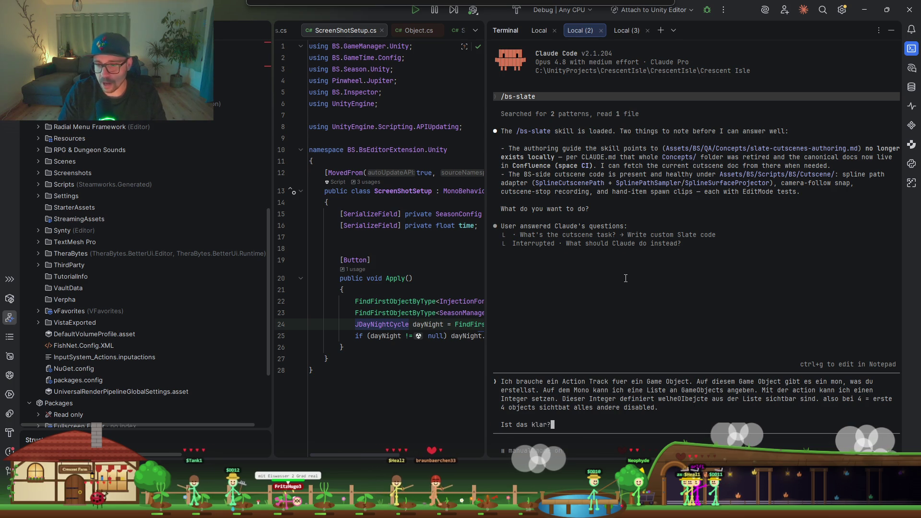
pyautogui.press('Return')
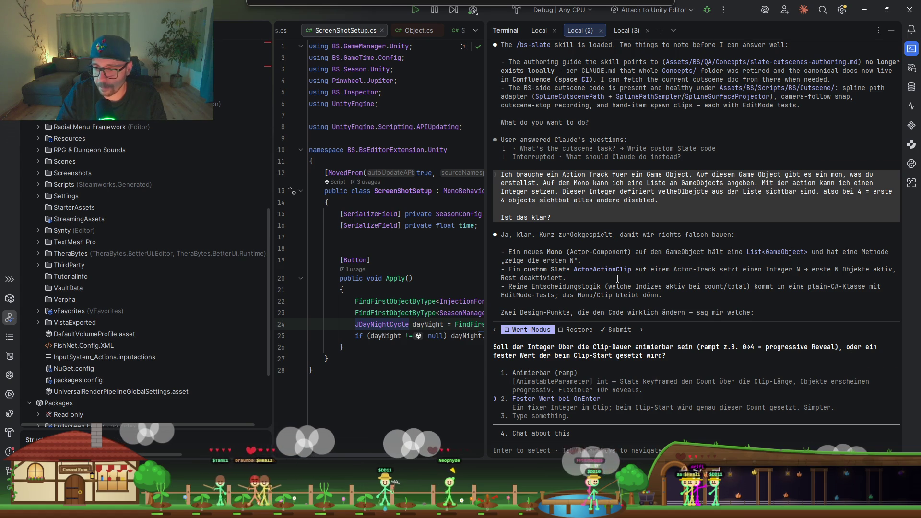
# Step: Answer with a fixed value at OnEnter and restore on exit/reverse, then return to Unity
pyautogui.press('Return')
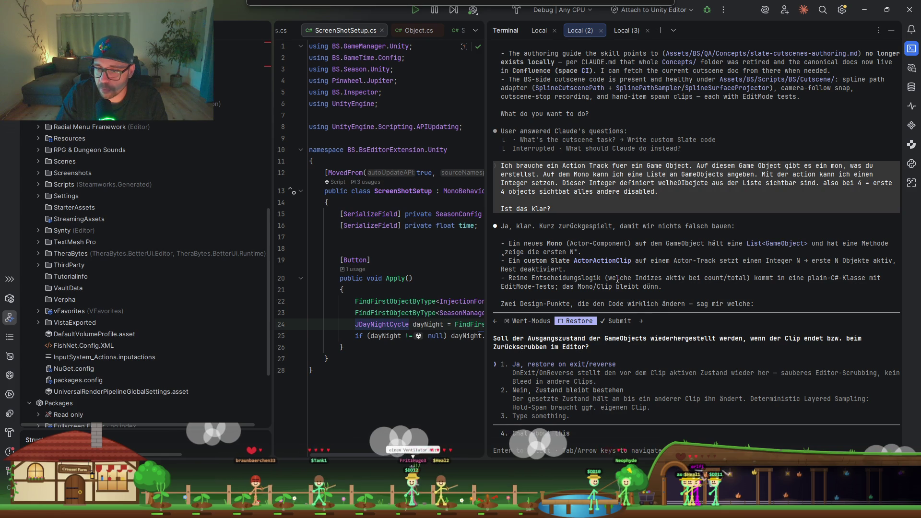
pyautogui.press('Return')
pyautogui.press('Return')
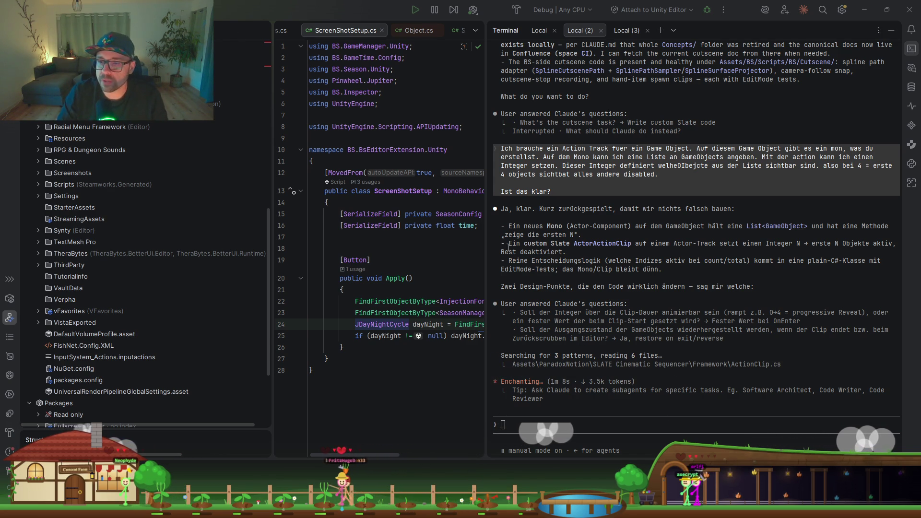
pyautogui.click(610, 337)
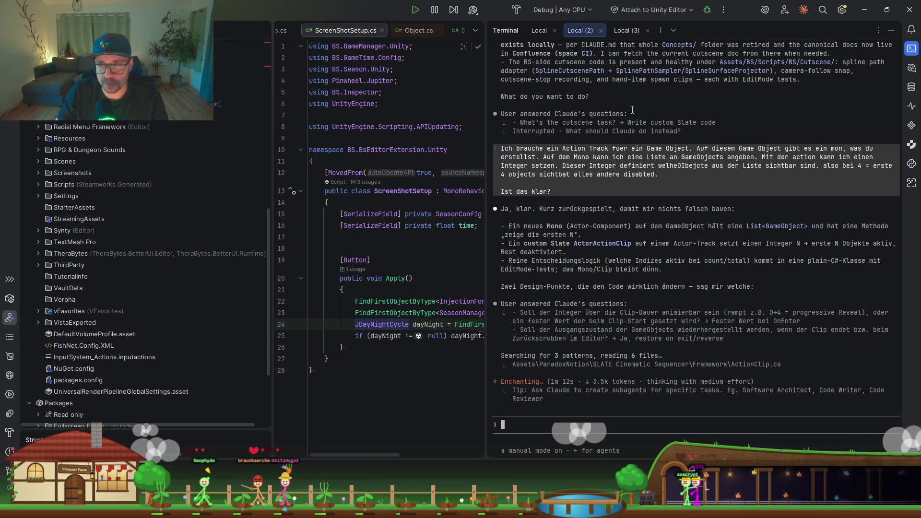
pyautogui.hotkey('alt', 'Tab')
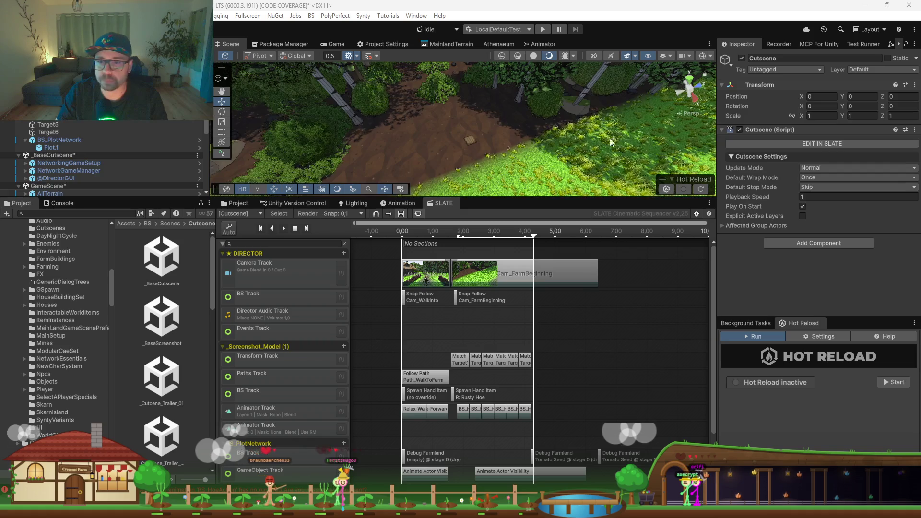
# Step: Select the BS_PlotNetwork plot and make the Scene view taller
pyautogui.click(474, 141)
pyautogui.scroll(5, 473, 139)
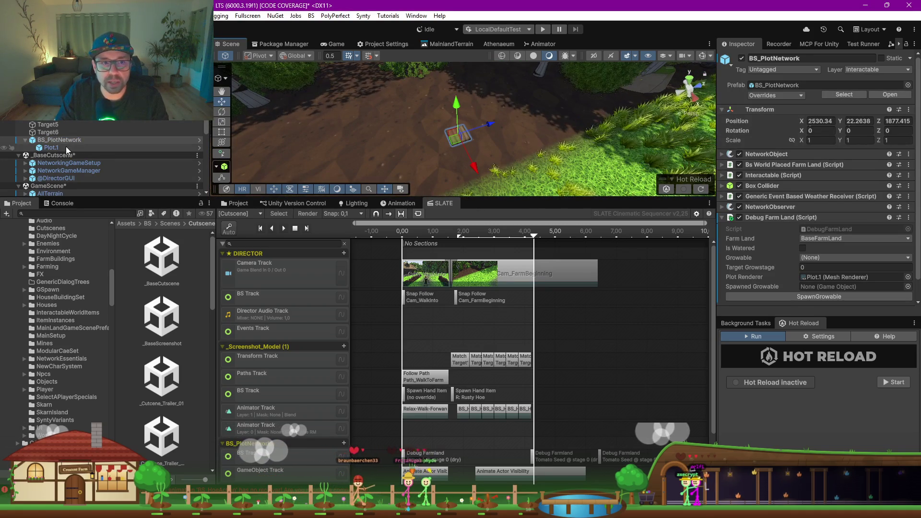
pyautogui.click(66, 147)
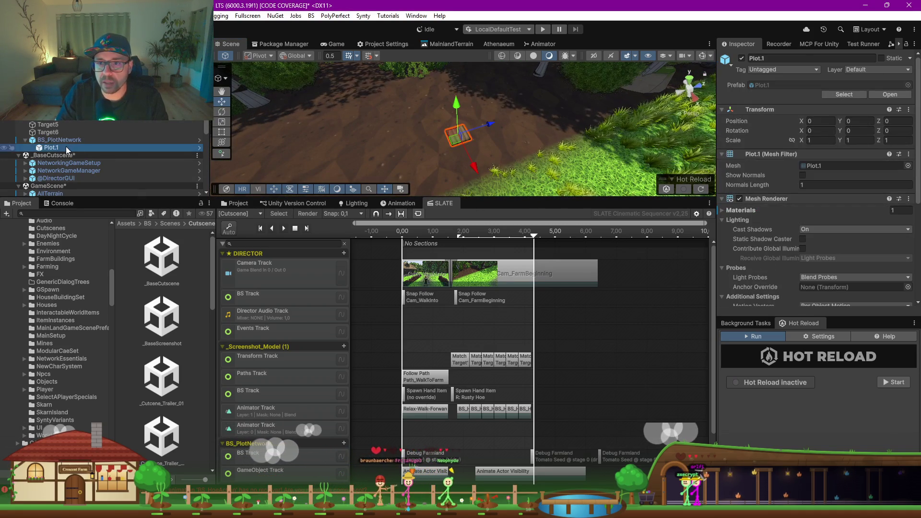
pyautogui.click(524, 206)
pyautogui.moveTo(526, 202); pyautogui.dragTo(525, 258)
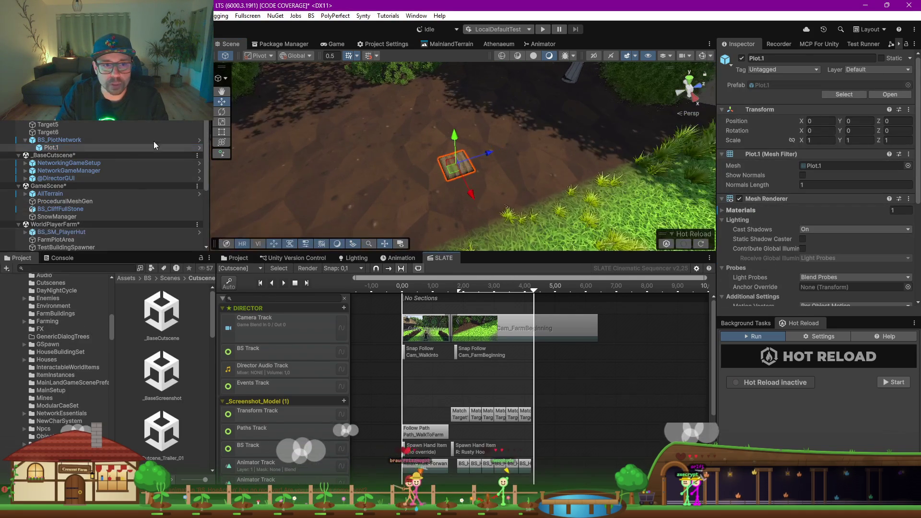
pyautogui.click(84, 140)
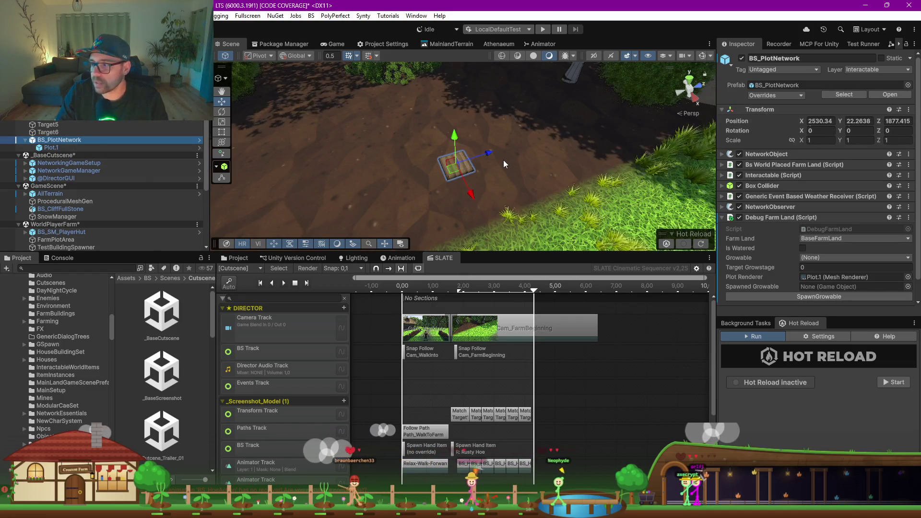
# Step: Duplicate the plot repeatedly along Z to form a row of six plots
pyautogui.hotkey('ctrl', 'd')
pyautogui.moveTo(483, 161)
pyautogui.mouseDown()
pyautogui.moveTo(453, 163)
pyautogui.moveTo(502, 152)
pyautogui.moveTo(447, 166)
pyautogui.moveTo(469, 165)
pyautogui.moveTo(462, 171)
pyautogui.moveTo(438, 165)
pyautogui.moveTo(393, 178)
pyautogui.moveTo(407, 179)
pyautogui.mouseUp()
pyautogui.click(464, 169)
pyautogui.hotkey('ctrl', 'd')
pyautogui.keyDown('shift'); pyautogui.click(462, 171); pyautogui.keyUp('shift')
pyautogui.keyDown('shift'); pyautogui.click(447, 174); pyautogui.keyUp('shift')
pyautogui.hotkey('ctrl', 'd')
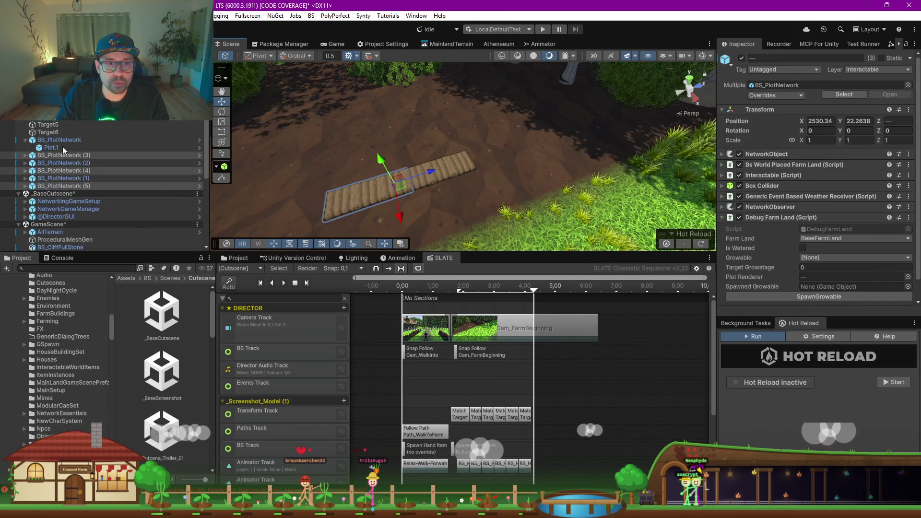
pyautogui.click(51, 144)
pyautogui.keyDown('shift'); pyautogui.click(49, 142); pyautogui.keyUp('shift')
pyautogui.hotkey('ctrl', 'd')
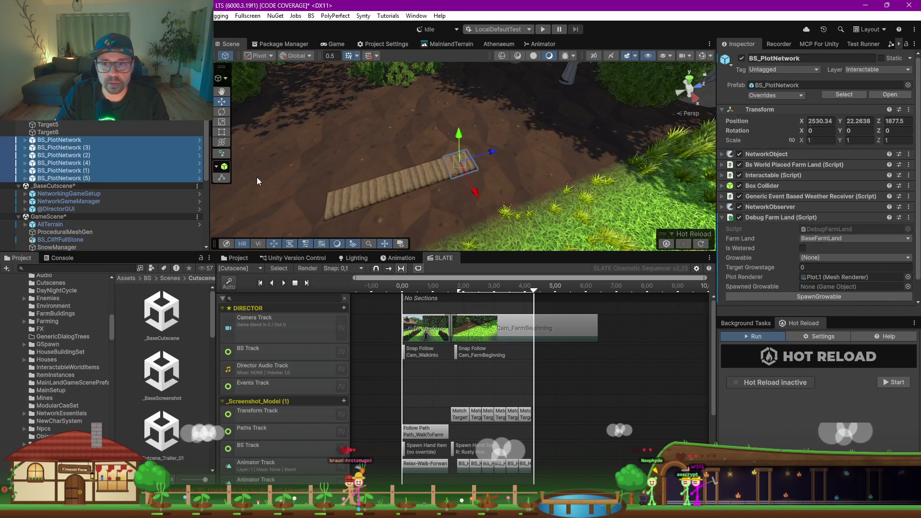
# Step: Place the six duplicated plots beside the first row, giving twelve, then view the reference image
pyautogui.moveTo(475, 194)
pyautogui.mouseDown()
pyautogui.moveTo(463, 169)
pyautogui.moveTo(468, 183)
pyautogui.mouseUp()
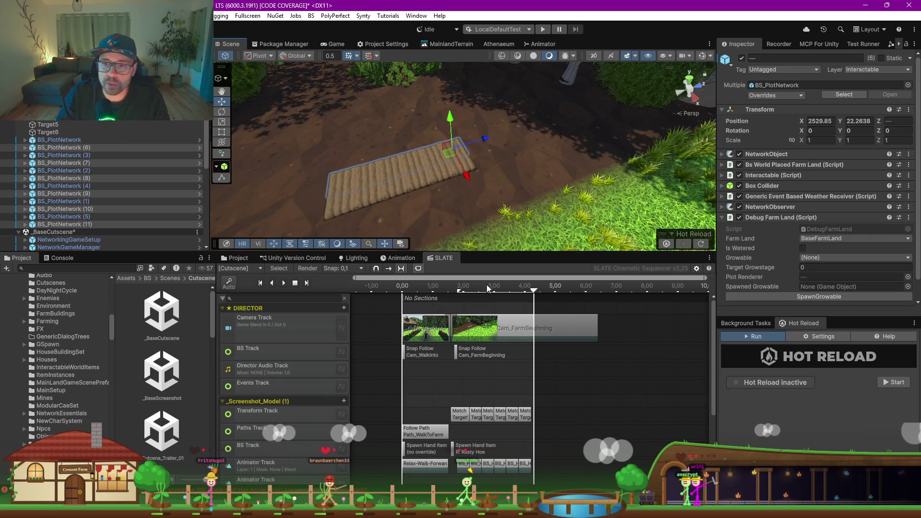
pyautogui.moveTo(488, 250); pyautogui.dragTo(489, 258)
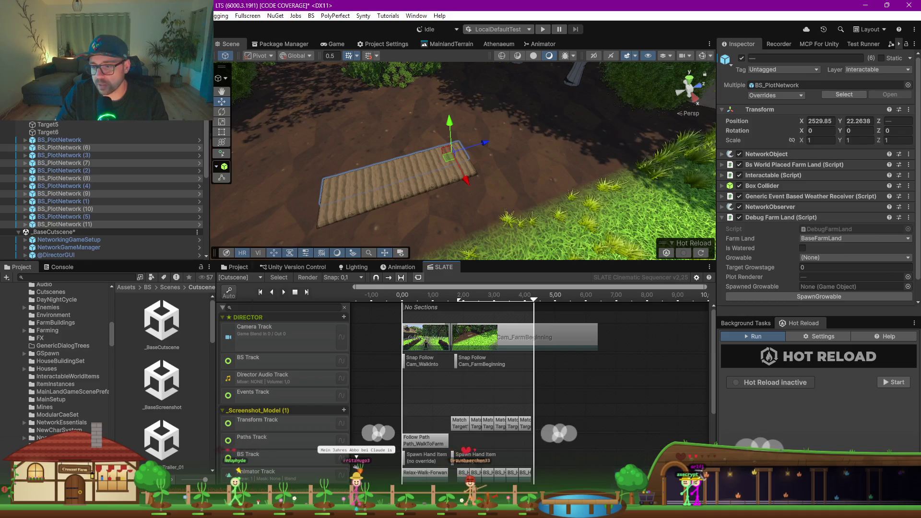
pyautogui.hotkey('alt', 'Tab')
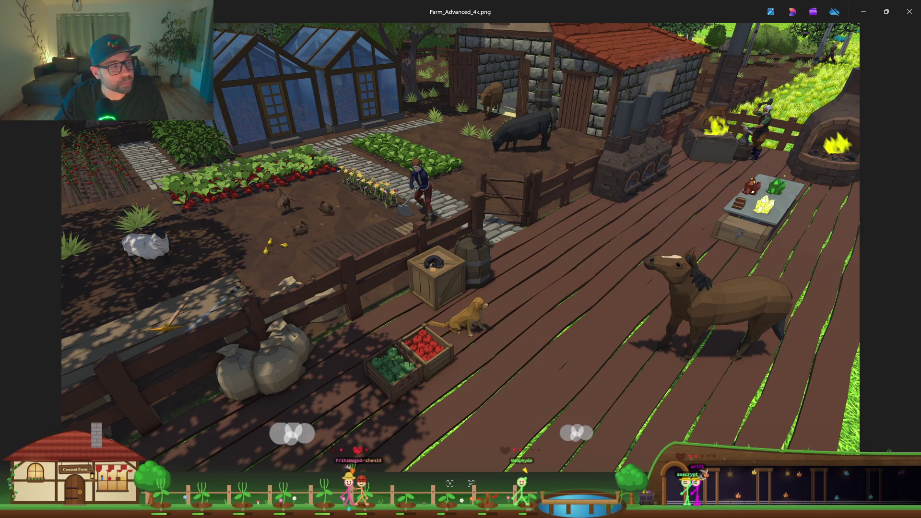
# Step: Review the Farm_Advanced_4k.png farm render, then close the viewer
pyautogui.hotkey('alt', 'F4')
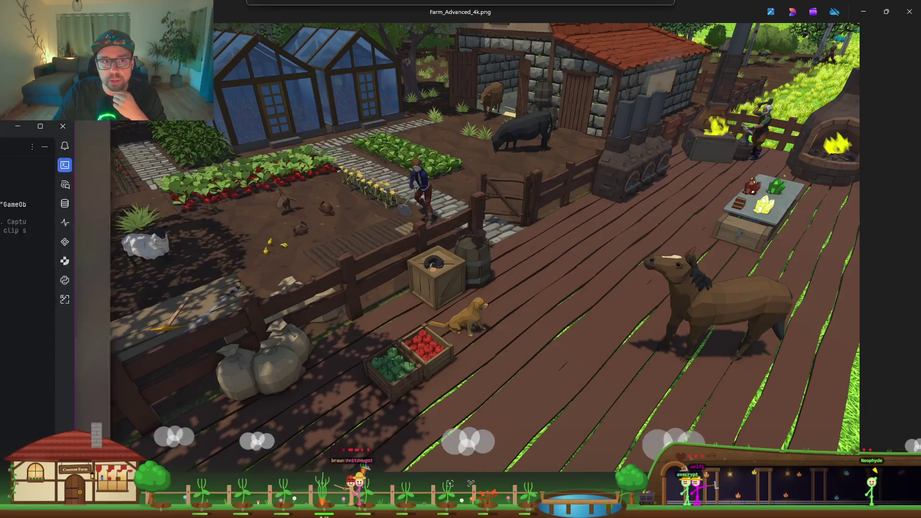
# Step: Minimize the farm image and cycle through Rider's Claude session, Unity and Blender
pyautogui.click(870, 9)
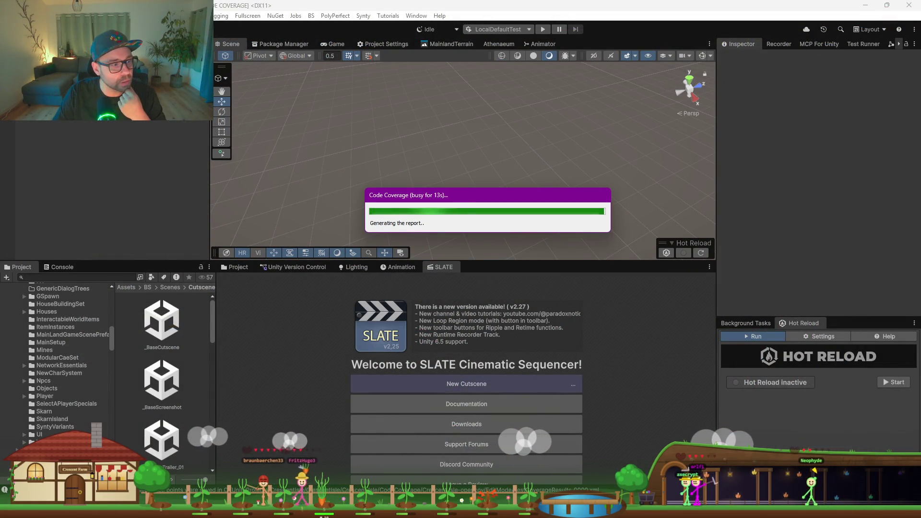
pyautogui.hotkey('alt', 'Tab')
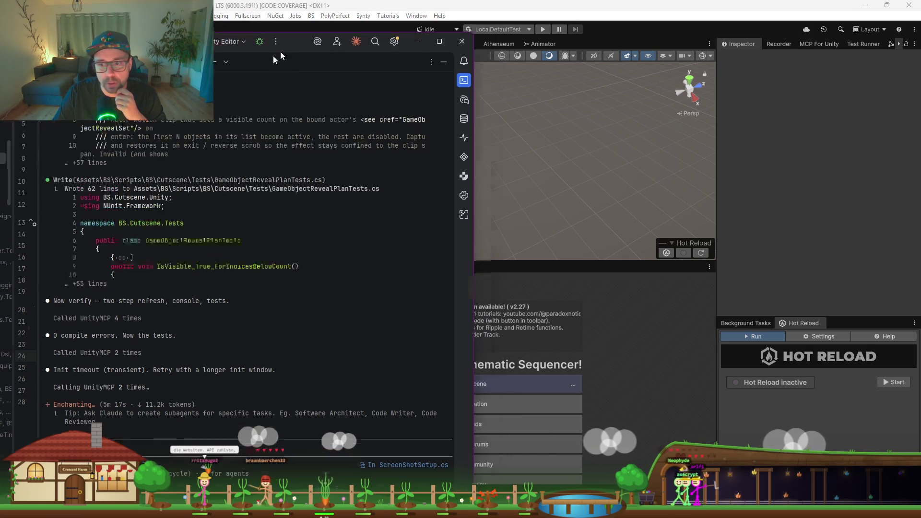
pyautogui.hotkey('alt', 'Tab')
pyautogui.hotkey('alt', 'Tab')
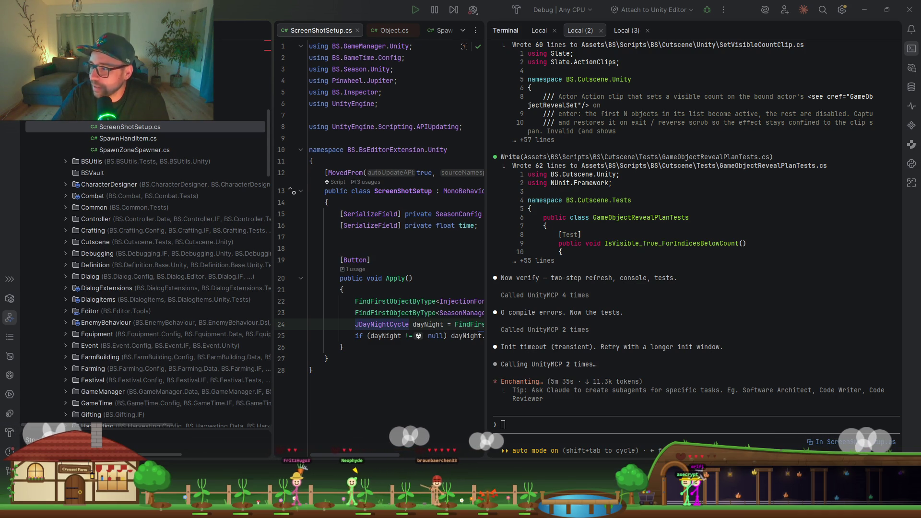
pyautogui.hotkey('alt', 'Tab')
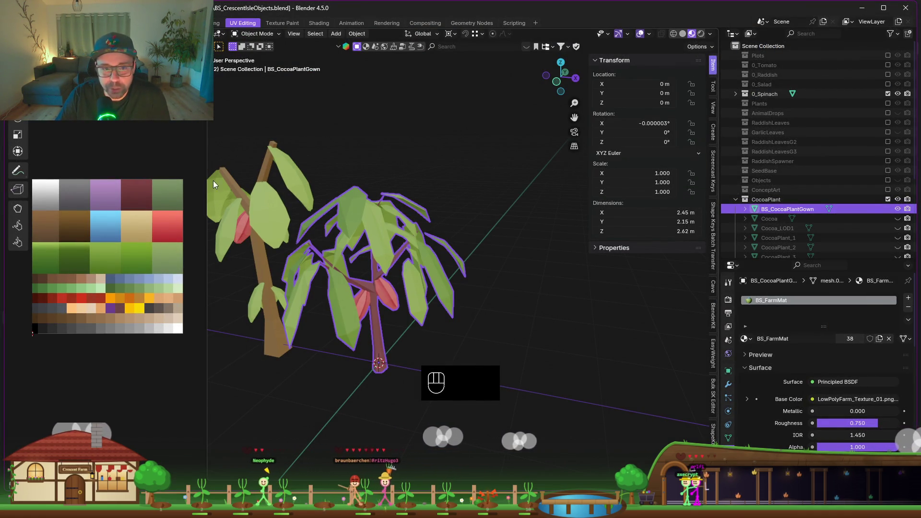
pyautogui.click(862, 8)
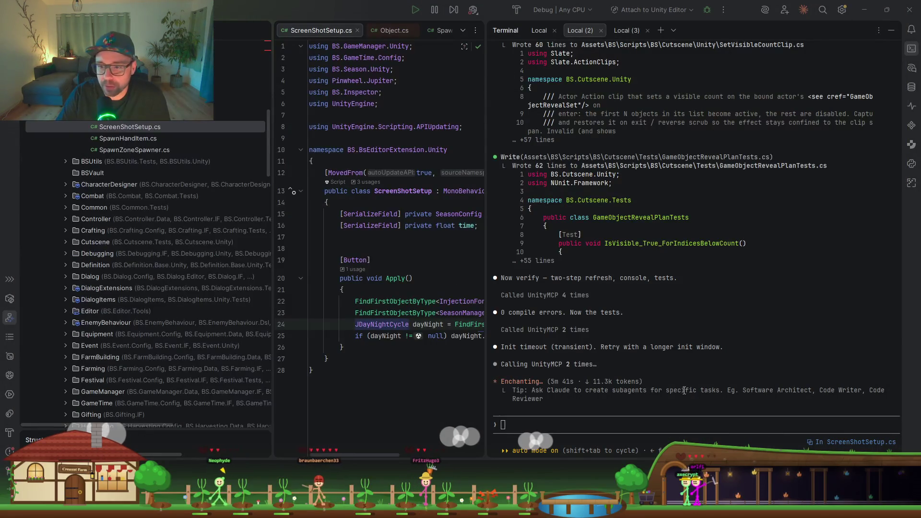
pyautogui.hotkey('alt', 'Tab')
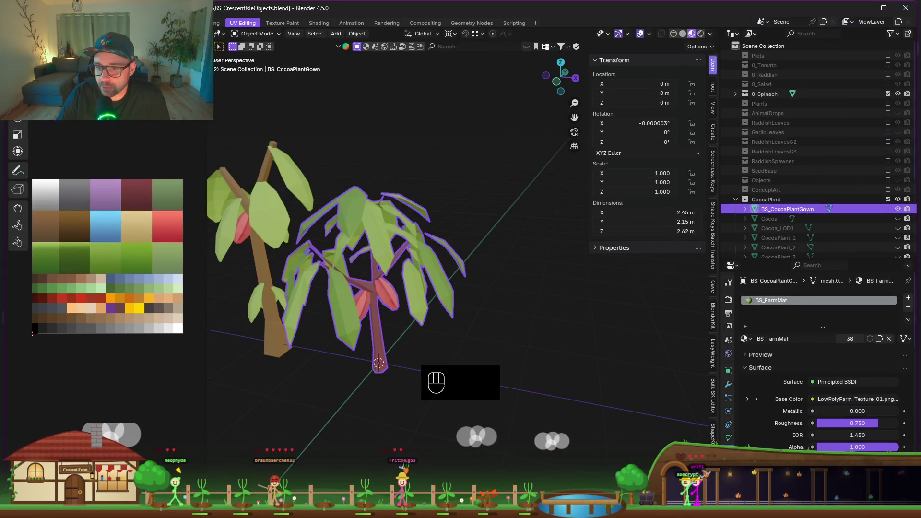
# Step: Minimize Blender, copy Claude's summary of the new reveal files, and return to Unity
pyautogui.click(862, 9)
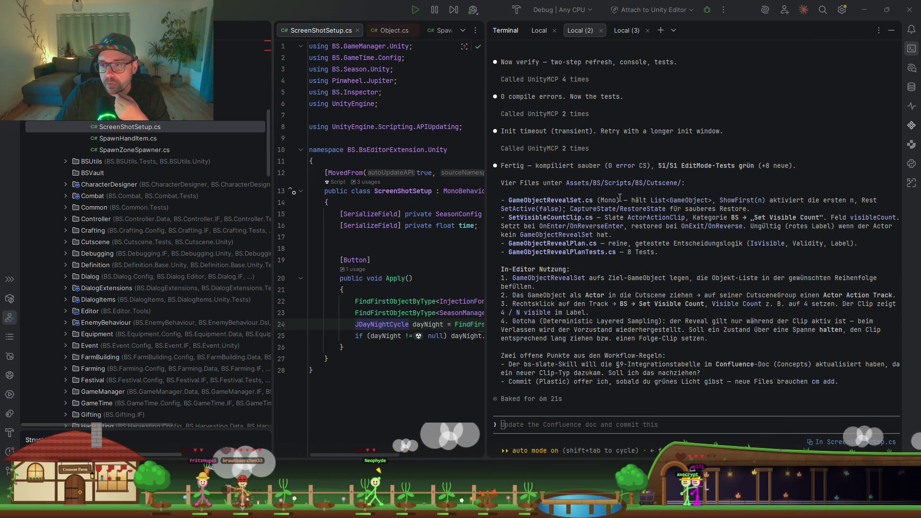
pyautogui.moveTo(545, 197)
pyautogui.mouseDown()
pyautogui.moveTo(655, 238)
pyautogui.moveTo(504, 201)
pyautogui.mouseUp()
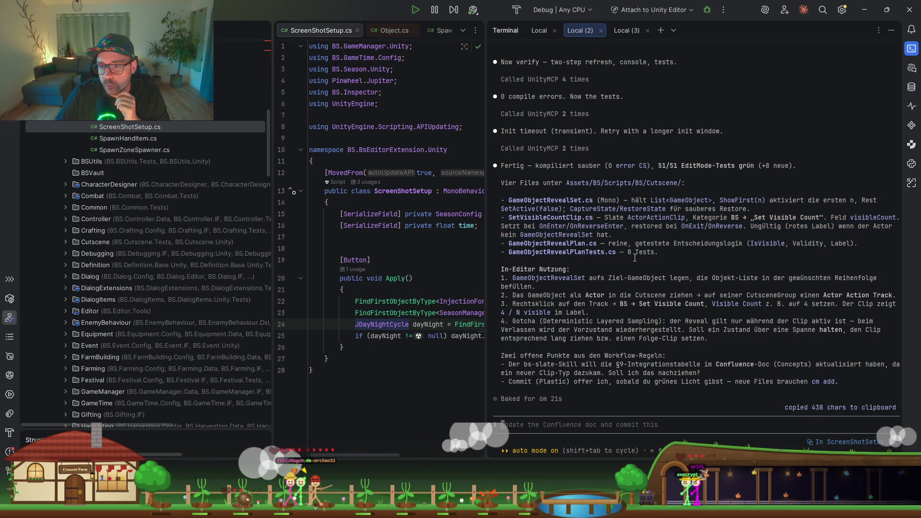
pyautogui.hotkey('alt', 'Tab')
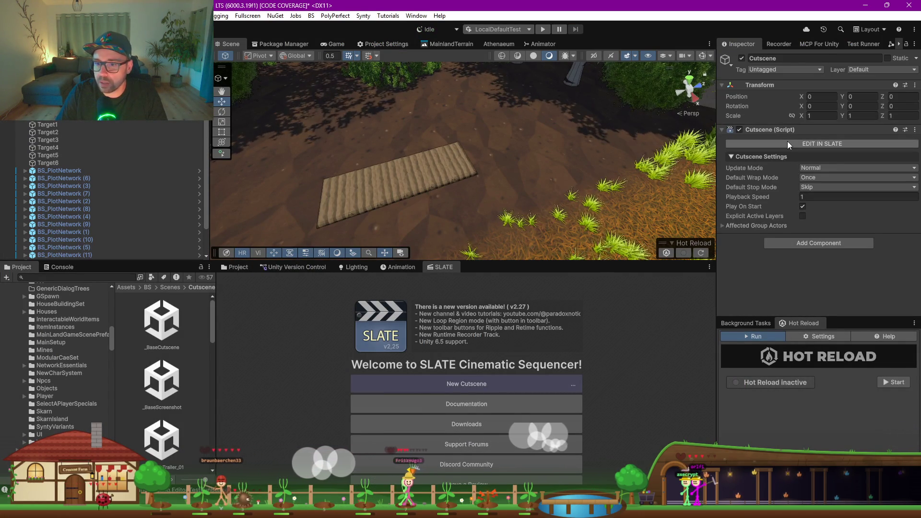
# Step: Open the cutscene in SLATE and wrap all twelve BS_PlotNetwork plots in a new empty parent
pyautogui.click(787, 142)
pyautogui.click(51, 125)
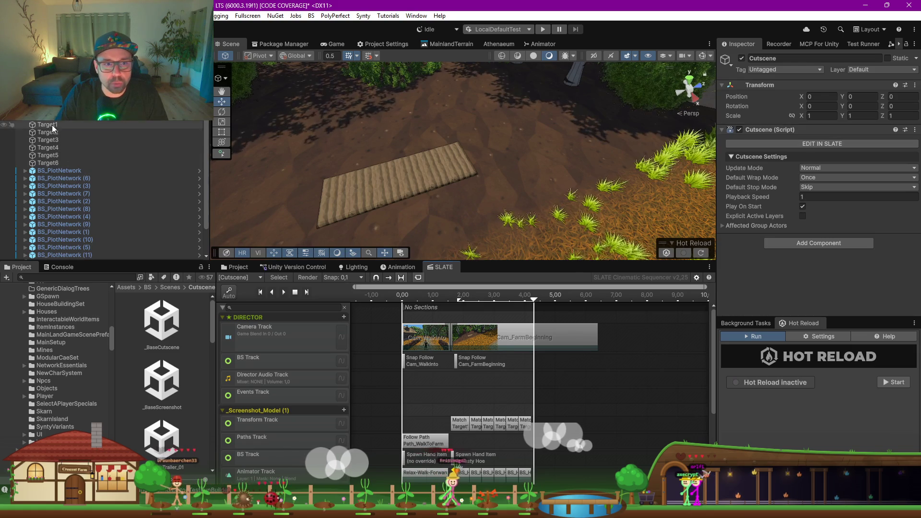
pyautogui.click(61, 171)
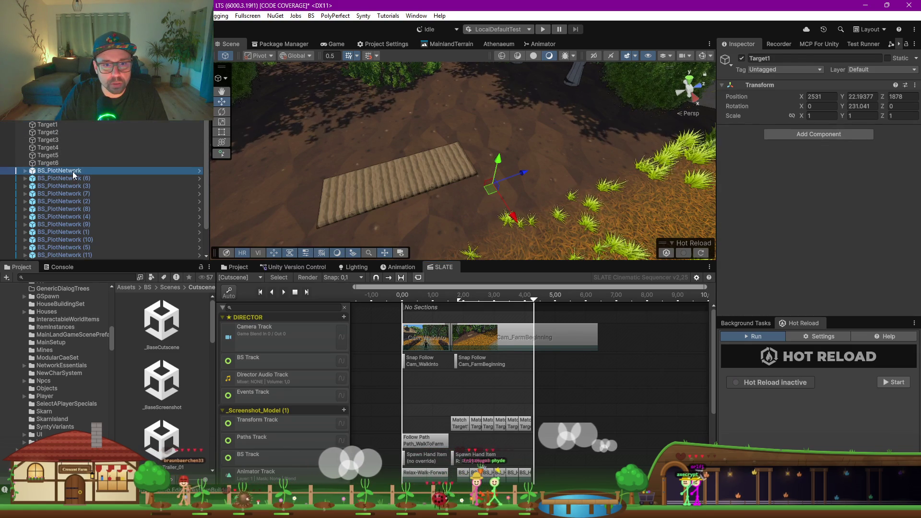
pyautogui.scroll(-2, 73, 171)
pyautogui.keyDown('shift'); pyautogui.click(89, 226); pyautogui.keyUp('shift')
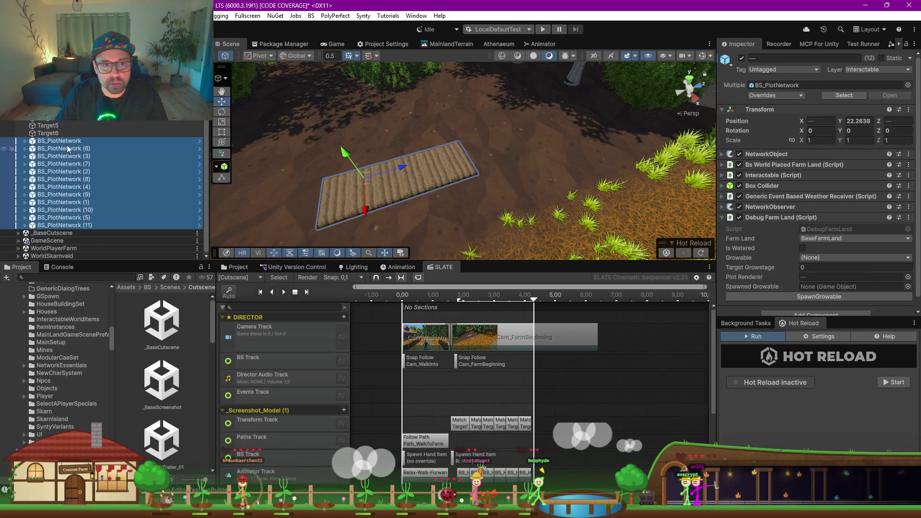
pyautogui.rightClick(67, 222)
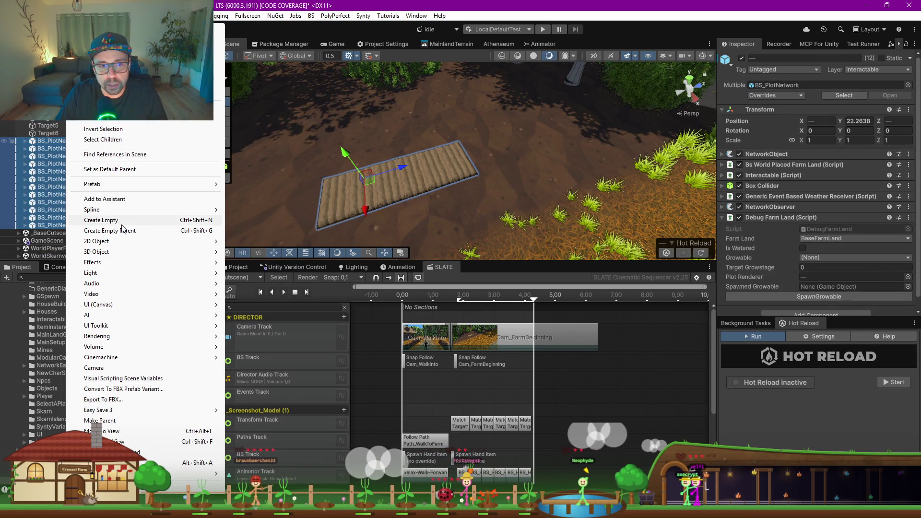
pyautogui.click(134, 235)
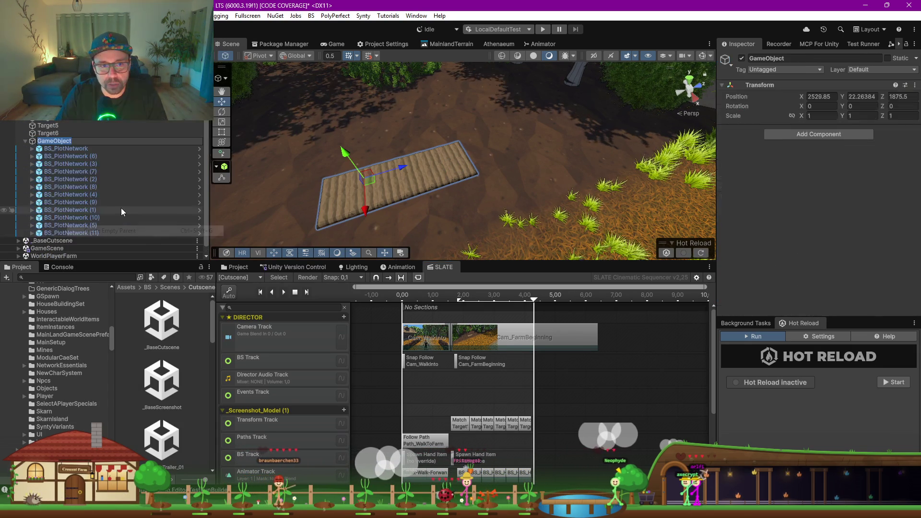
# Step: Add a Game Object Reveal Set component to the new parent and expand its Objects list
pyautogui.click(58, 150)
pyautogui.keyDown('ctrl'); pyautogui.click(63, 157); pyautogui.keyUp('ctrl')
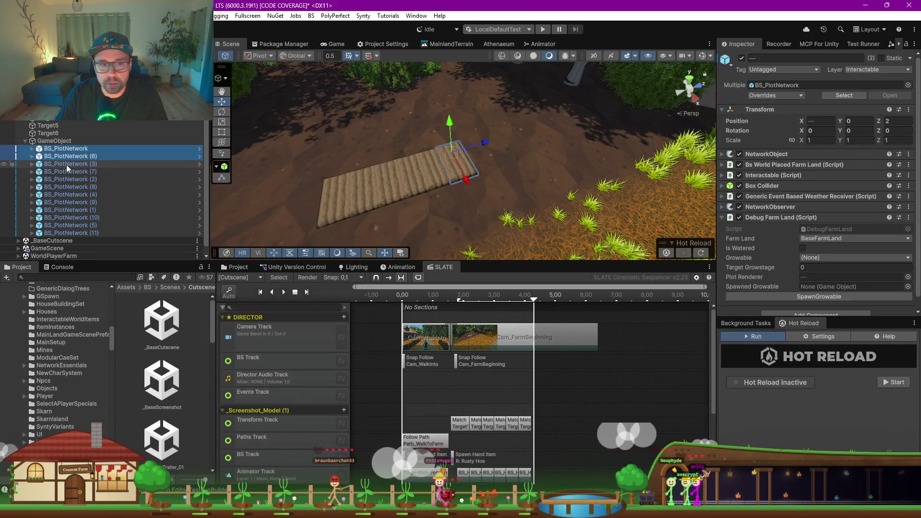
pyautogui.click(54, 140)
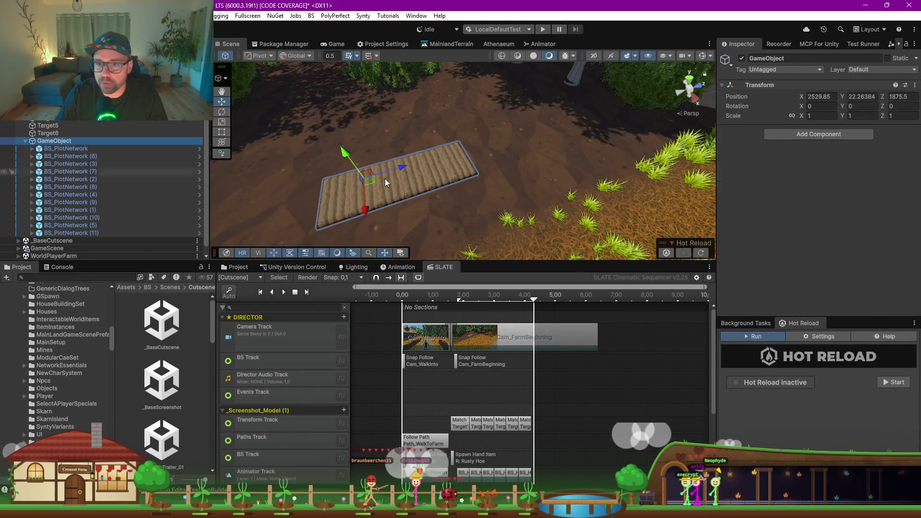
pyautogui.click(813, 135)
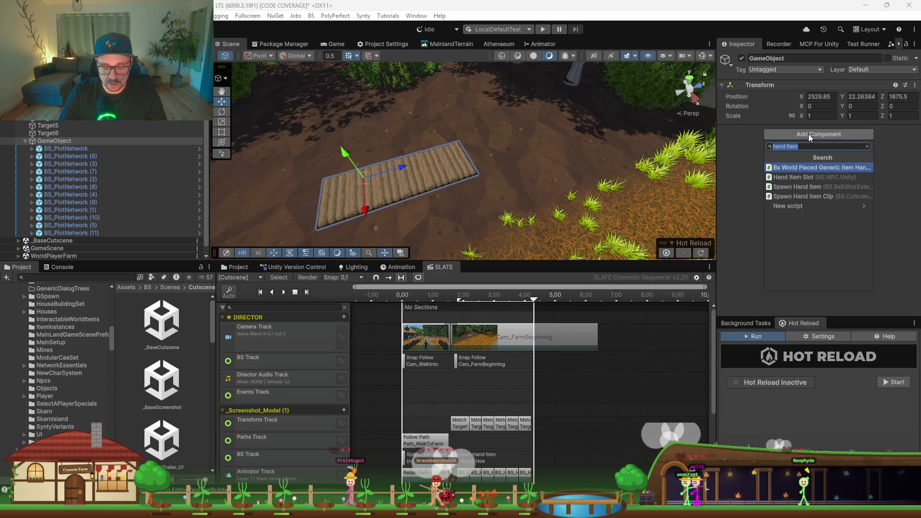
pyautogui.write('GameObjectReveal')
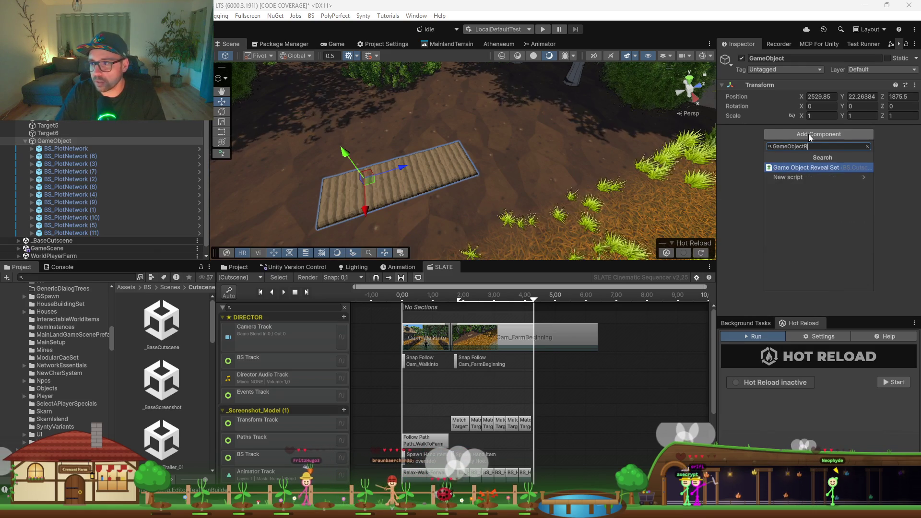
pyautogui.press('Return')
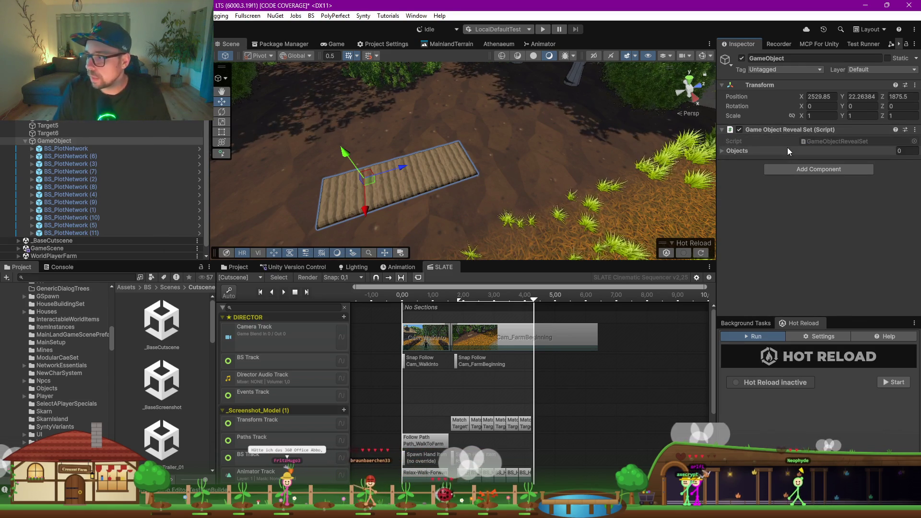
pyautogui.click(723, 151)
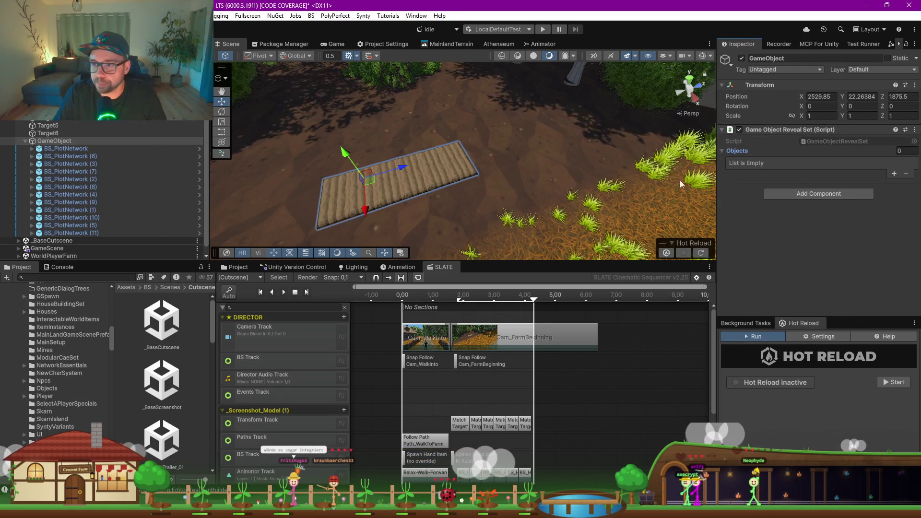
pyautogui.click(72, 148)
pyautogui.keyDown('shift'); pyautogui.click(72, 232); pyautogui.keyUp('shift')
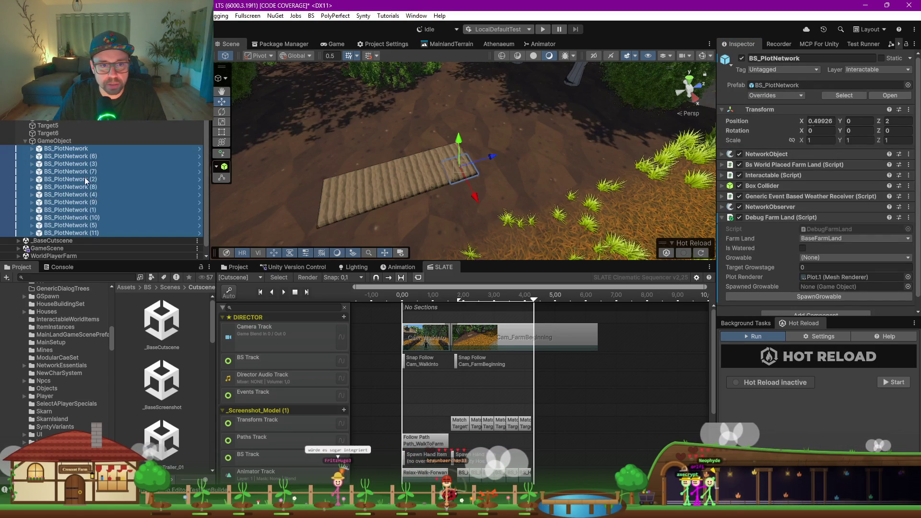
pyautogui.click(77, 149)
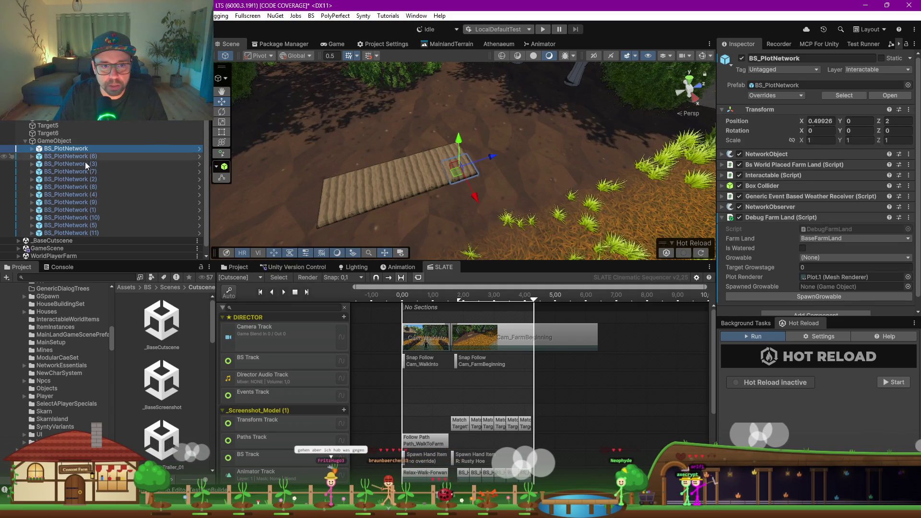
# Step: Place BS_PlotNetwork (1) and (2) right after BS_PlotNetwork, then (5) followed by (4) before (6)
pyautogui.click(431, 178)
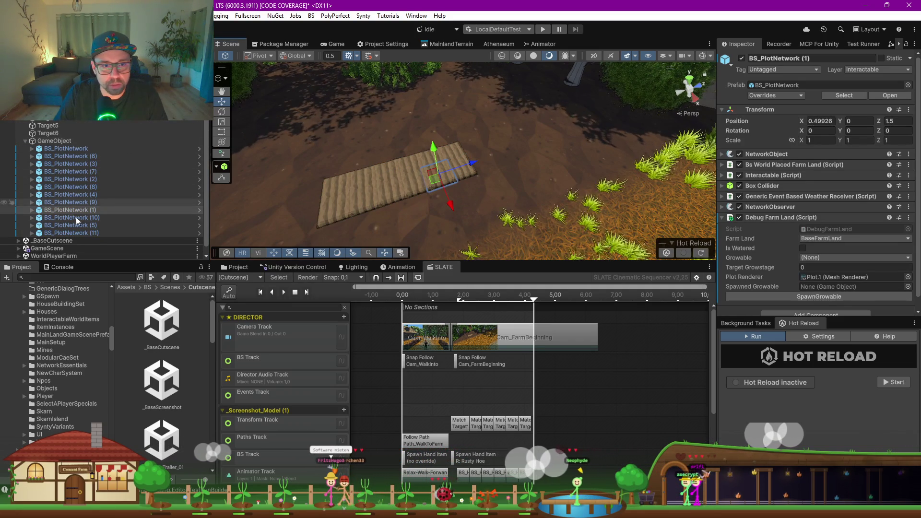
pyautogui.moveTo(67, 209); pyautogui.dragTo(72, 153)
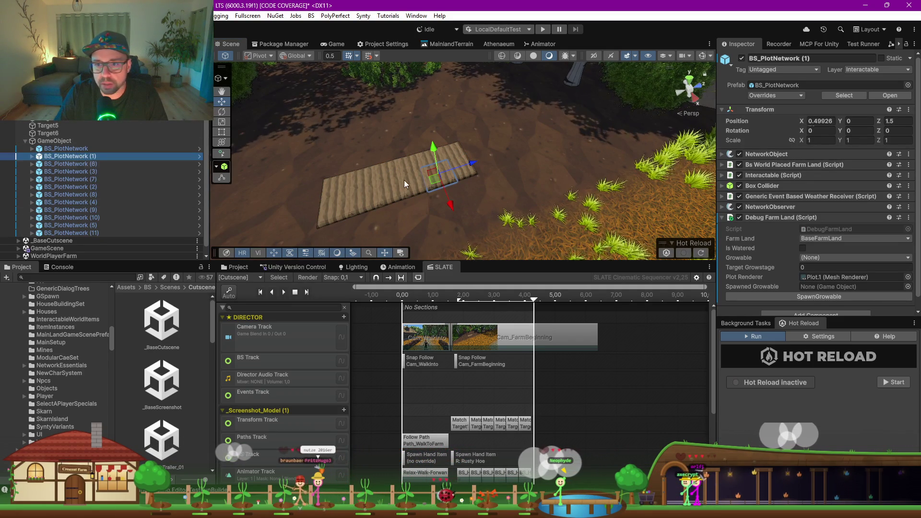
pyautogui.click(93, 172)
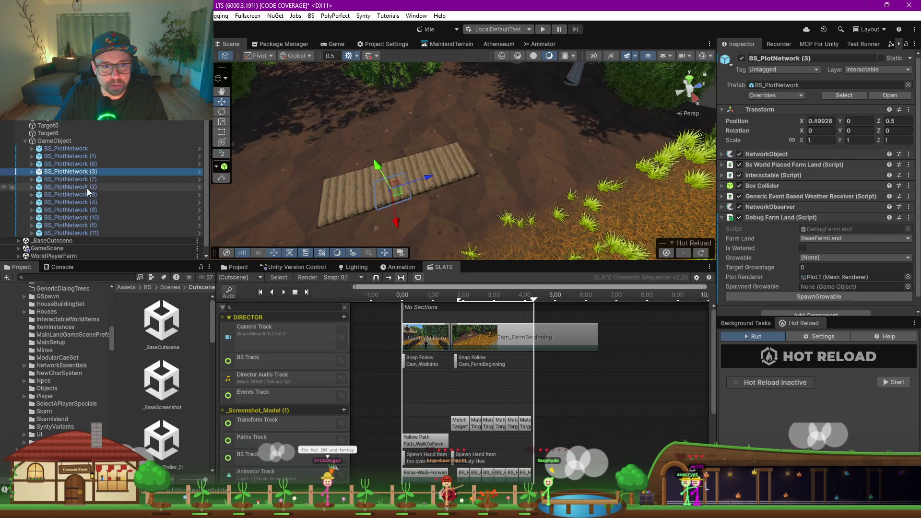
pyautogui.moveTo(88, 187); pyautogui.dragTo(88, 168)
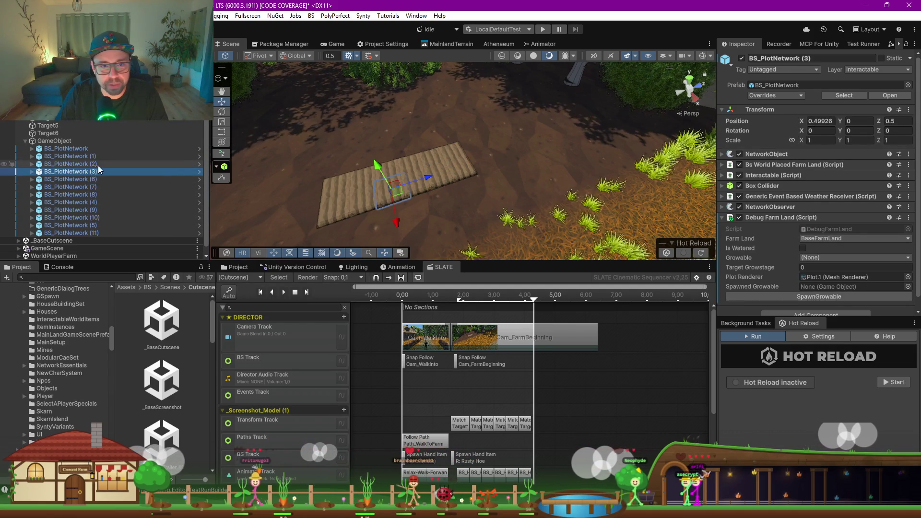
pyautogui.click(100, 200)
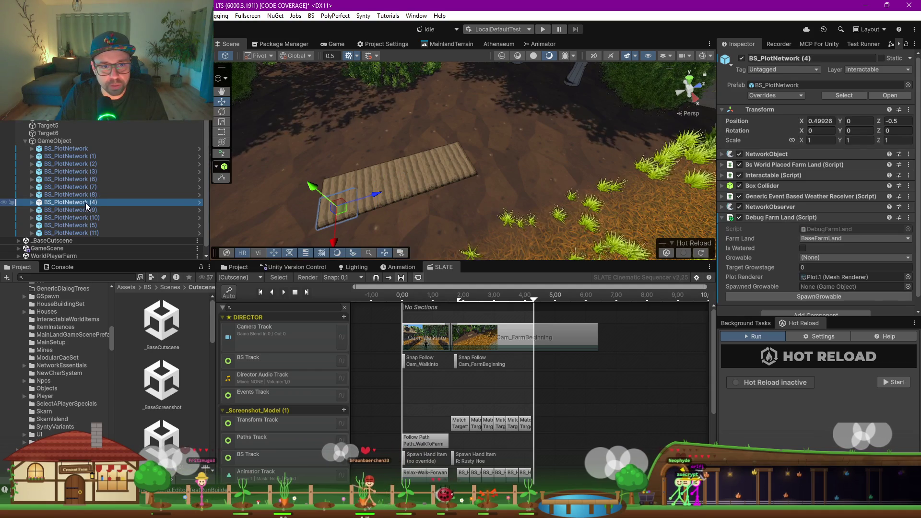
pyautogui.click(87, 173)
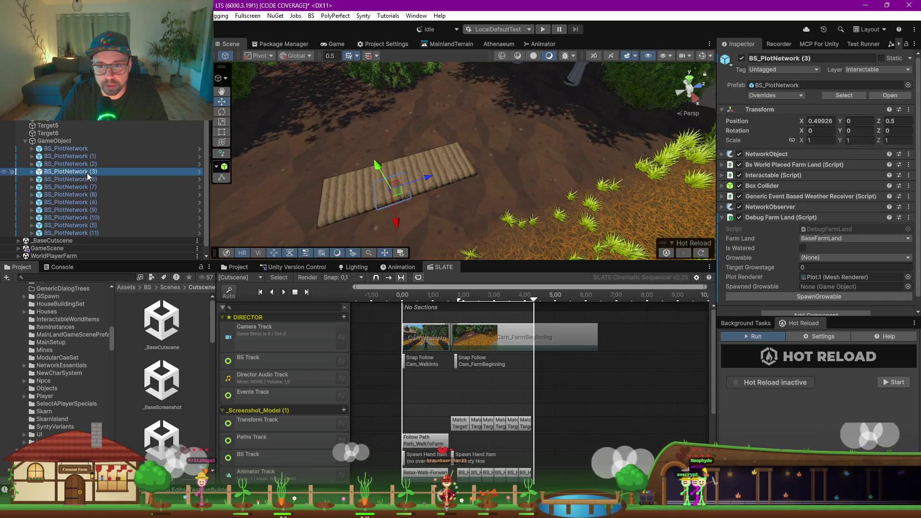
pyautogui.click(92, 203)
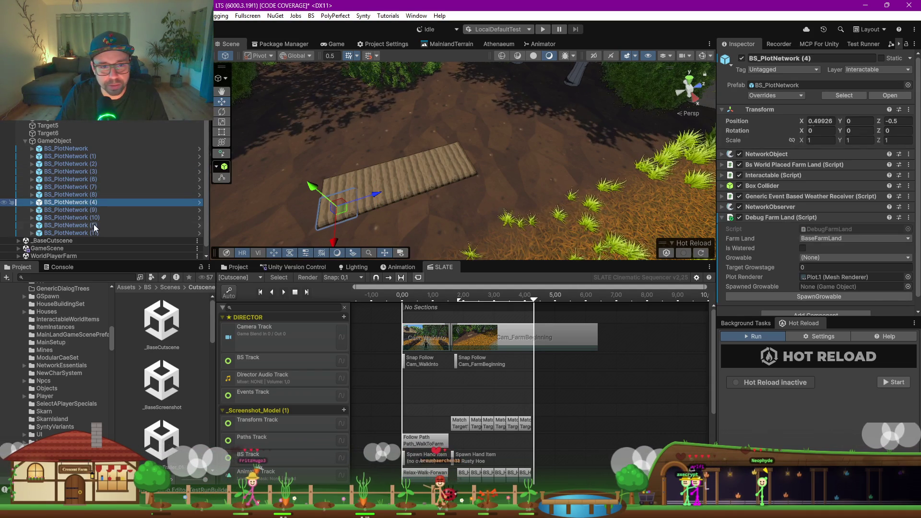
pyautogui.click(89, 226)
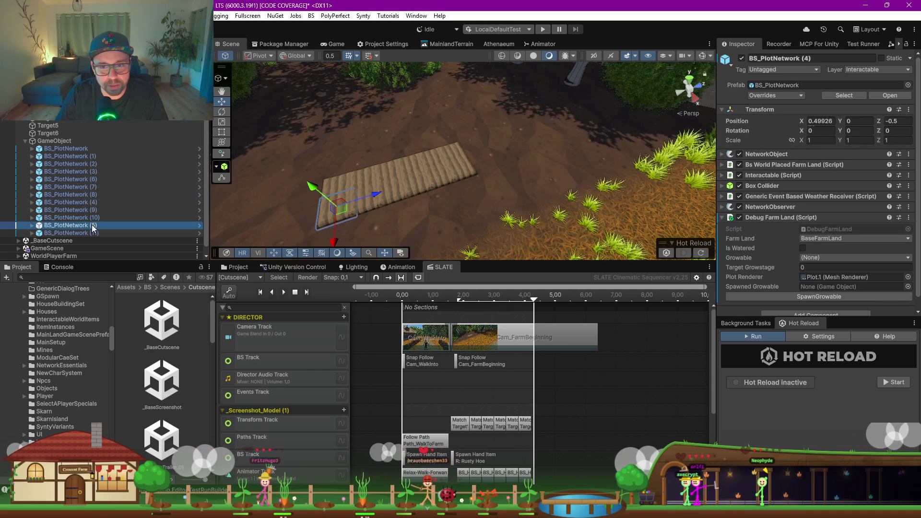
pyautogui.moveTo(88, 177)
pyautogui.mouseDown()
pyautogui.moveTo(99, 210)
pyautogui.moveTo(95, 190)
pyautogui.mouseUp()
pyautogui.click(91, 179)
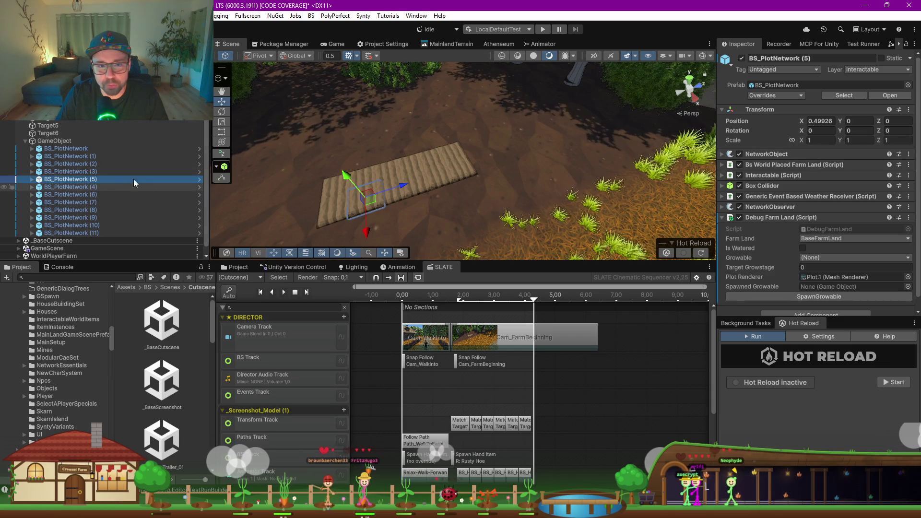
# Step: Move BS_PlotNetwork (10) and (8) above (7), then select GameObject
pyautogui.click(88, 151)
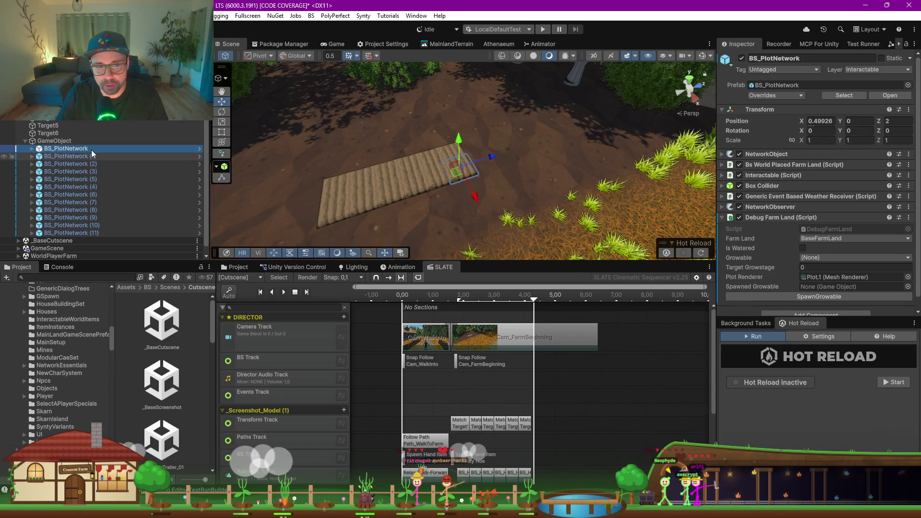
pyautogui.press('Down')
pyautogui.press('Down')
pyautogui.press('Down')
pyautogui.press('Down')
pyautogui.press('Down')
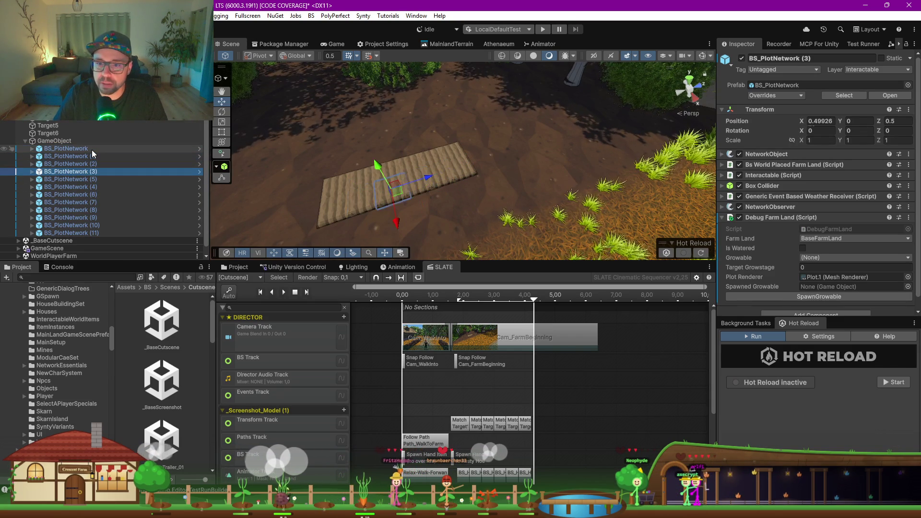
pyautogui.press('Down')
pyautogui.press('Down')
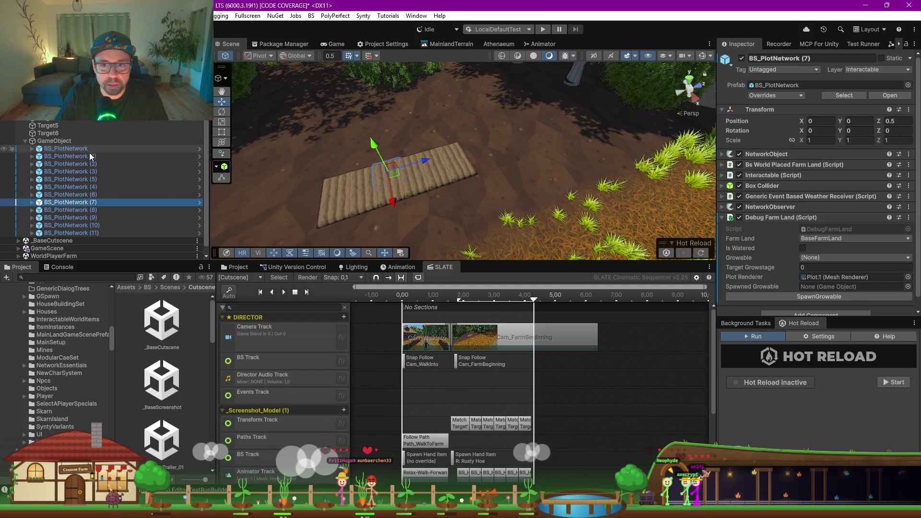
pyautogui.click(98, 194)
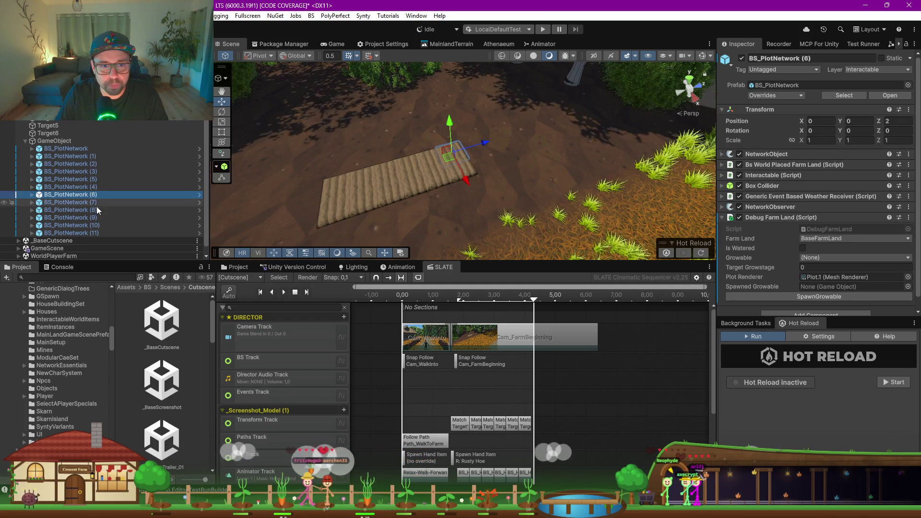
pyautogui.click(97, 210)
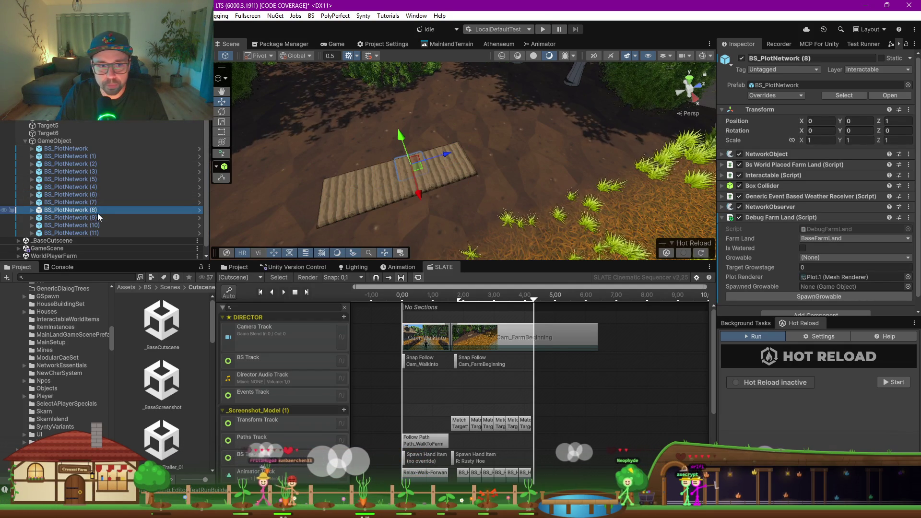
pyautogui.click(99, 218)
pyautogui.click(99, 224)
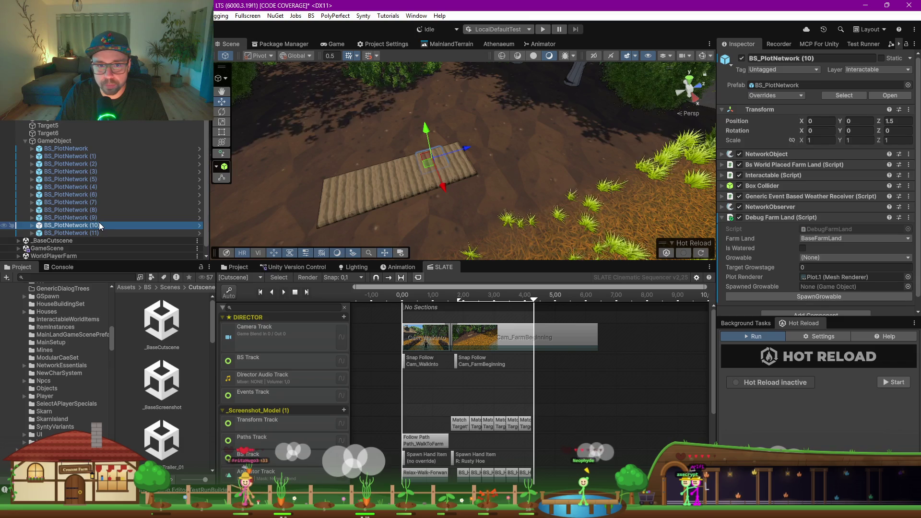
pyautogui.moveTo(99, 223); pyautogui.dragTo(97, 198)
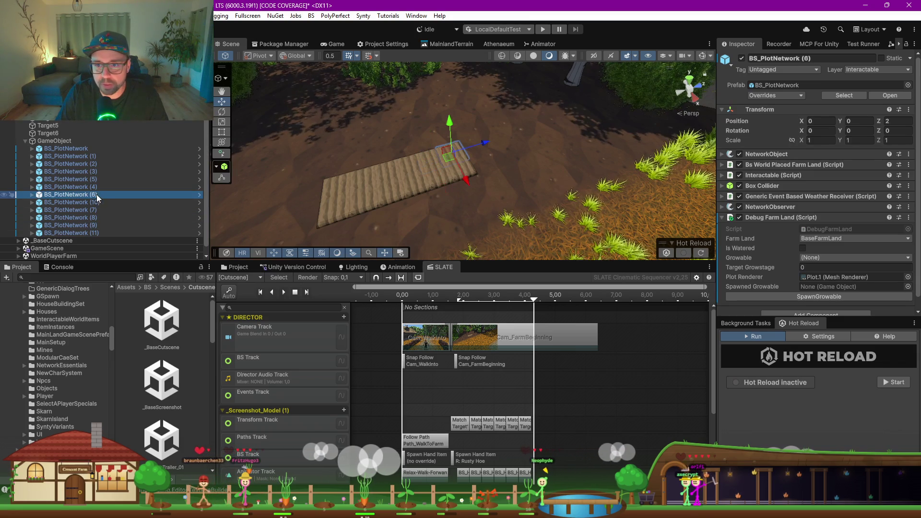
pyautogui.click(98, 210)
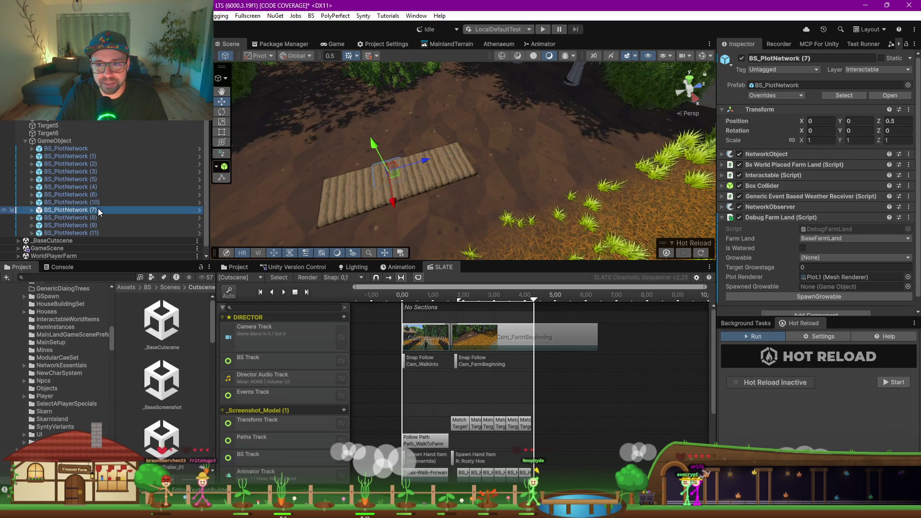
pyautogui.click(100, 218)
pyautogui.moveTo(100, 218)
pyautogui.mouseDown()
pyautogui.moveTo(99, 207)
pyautogui.moveTo(100, 233)
pyautogui.moveTo(98, 223)
pyautogui.mouseUp()
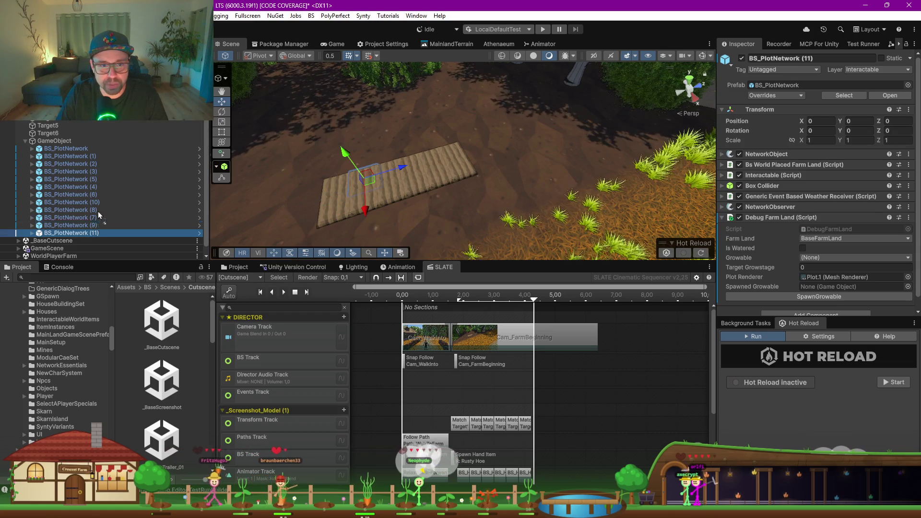
pyautogui.click(72, 141)
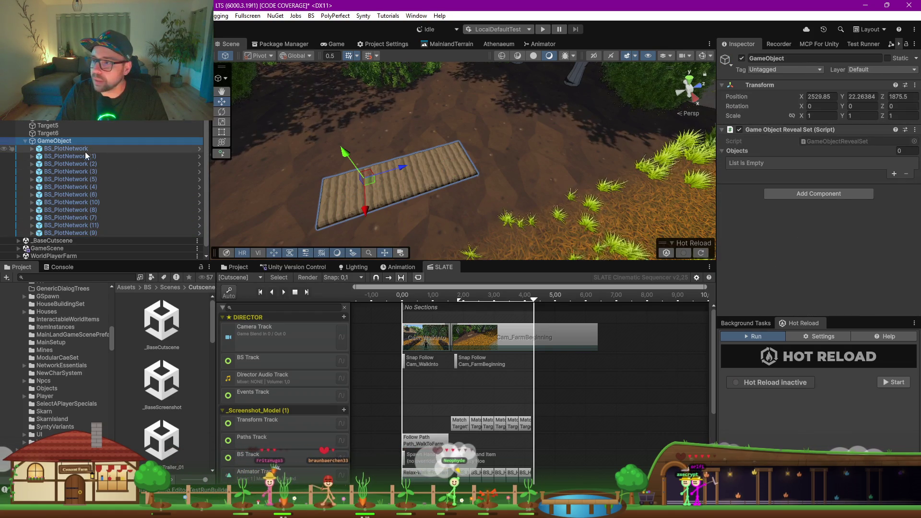
# Step: Lock the Inspector and drop all twelve plots into the reveal set's Objects as Elements 0–11
pyautogui.click(906, 44)
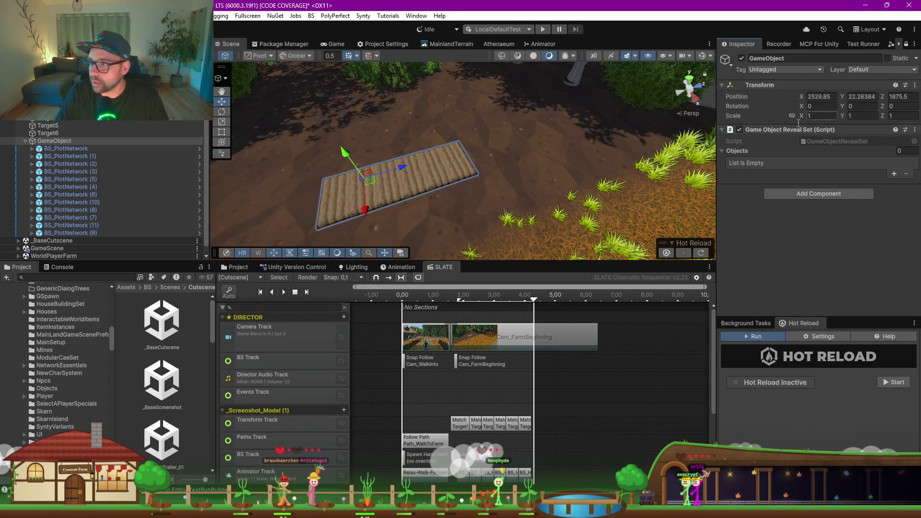
pyautogui.click(76, 151)
pyautogui.moveTo(96, 234)
pyautogui.mouseDown()
pyautogui.moveTo(223, 262)
pyautogui.moveTo(290, 154)
pyautogui.moveTo(770, 157)
pyautogui.moveTo(744, 153)
pyautogui.mouseUp()
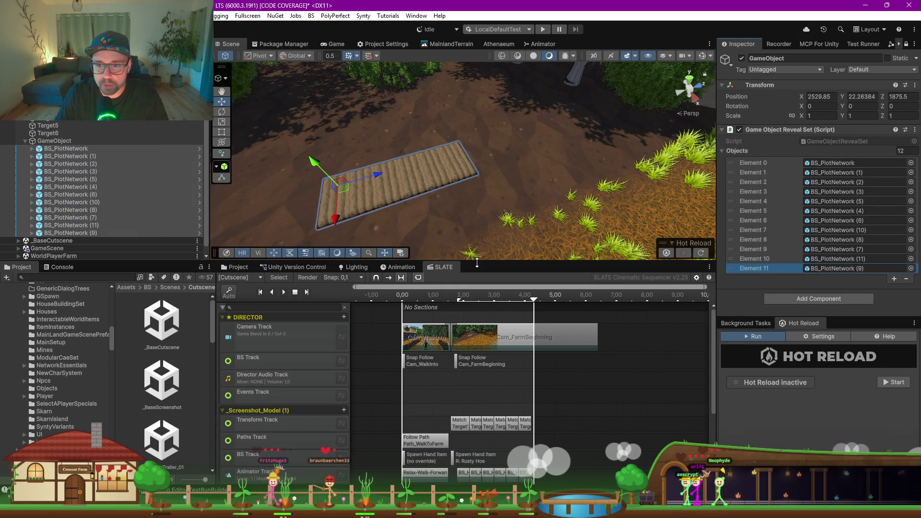
pyautogui.moveTo(477, 263); pyautogui.dragTo(477, 193)
# Step: Collapse the DIRECTOR and _Screenshot_Model (1) groups and rename GameObject to FarmReveal
pyautogui.click(223, 247)
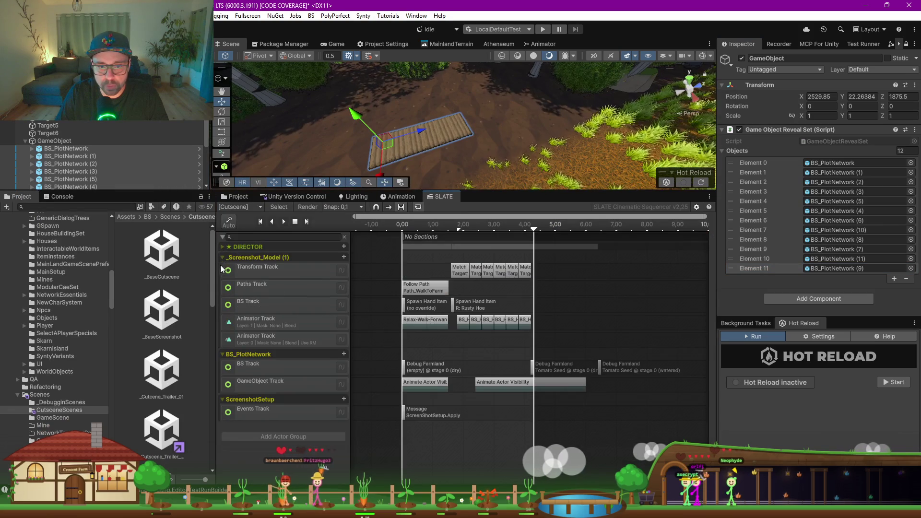
pyautogui.click(222, 257)
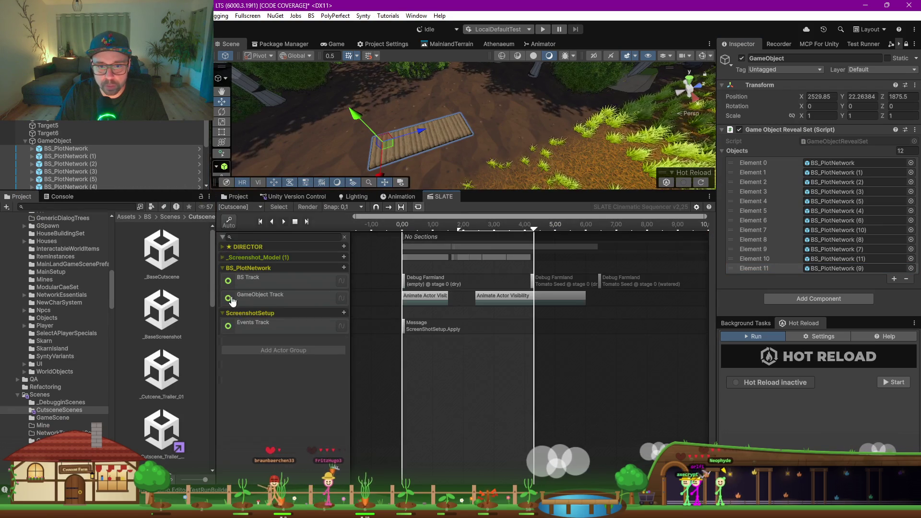
pyautogui.click(275, 351)
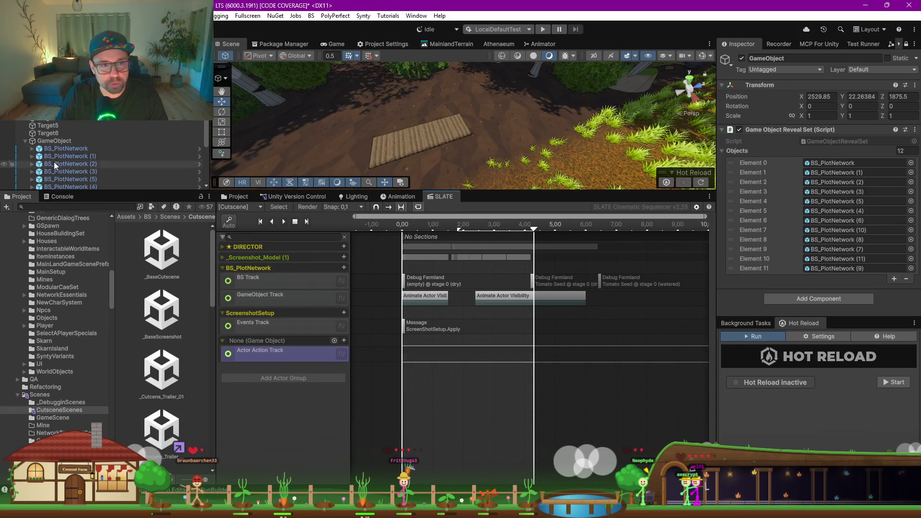
pyautogui.click(49, 142)
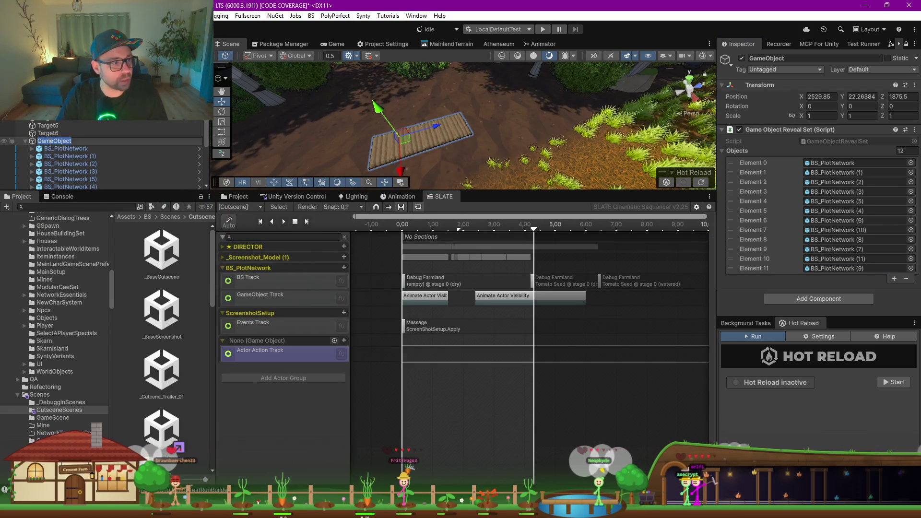
pyautogui.write('FarmReveal')
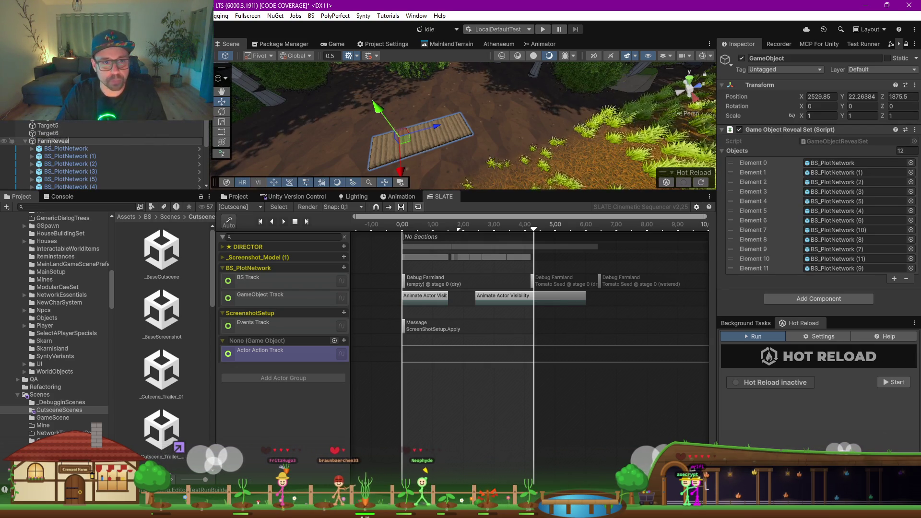
pyautogui.press('Return')
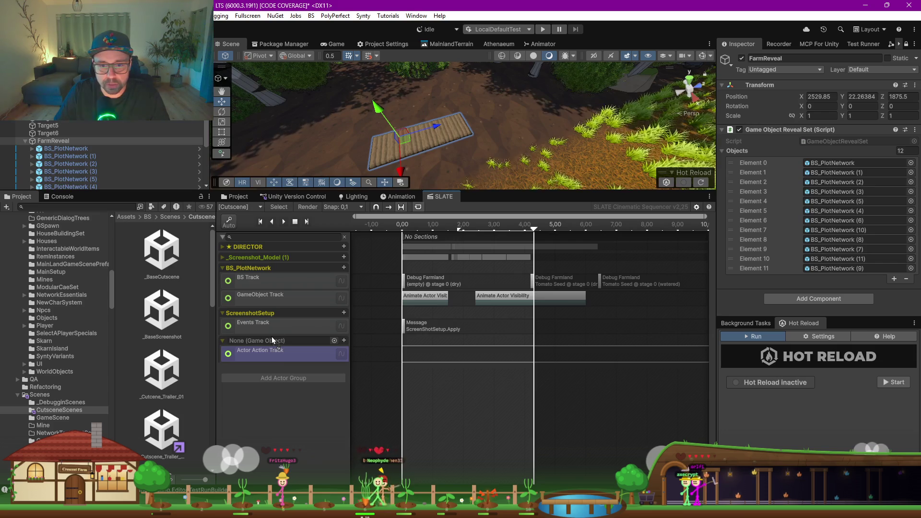
# Step: Add FarmReveal as a SLATE actor group and delete the empty Actor Action Track
pyautogui.moveTo(271, 336); pyautogui.dragTo(271, 338)
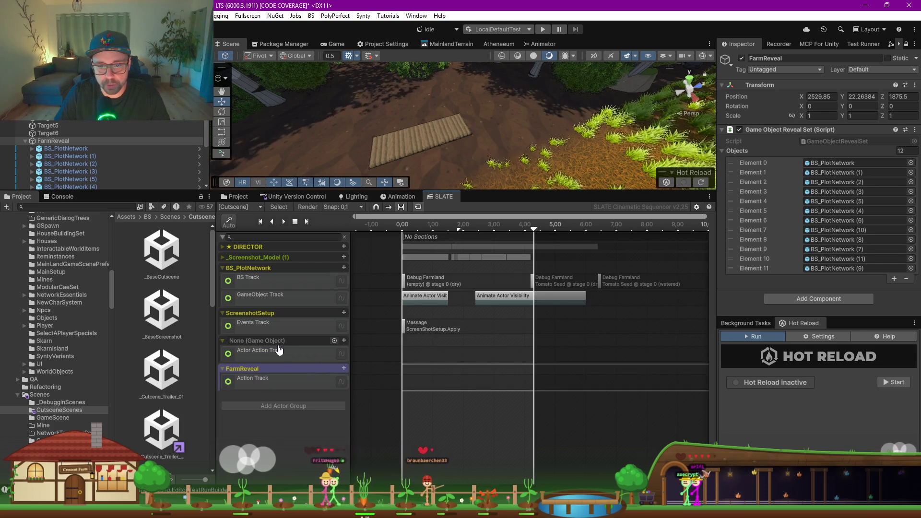
pyautogui.rightClick(273, 354)
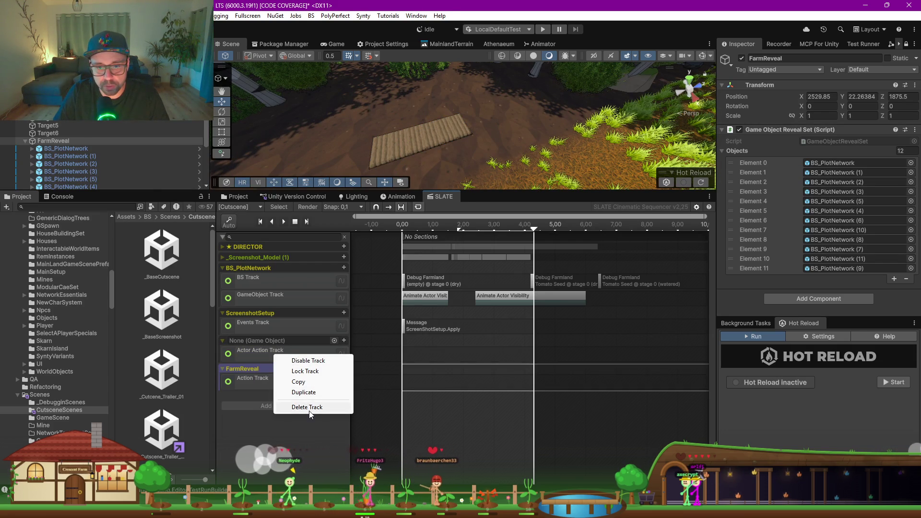
pyautogui.click(307, 407)
pyautogui.click(454, 265)
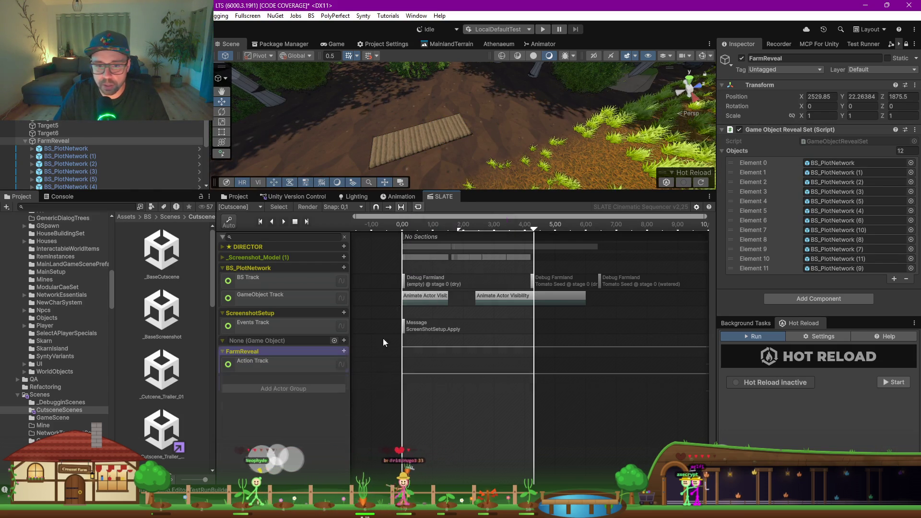
# Step: Add a BS > Set Visible Count clip to FarmReveal's track, starting at 2 seconds
pyautogui.rightClick(422, 367)
pyautogui.moveTo(511, 398)
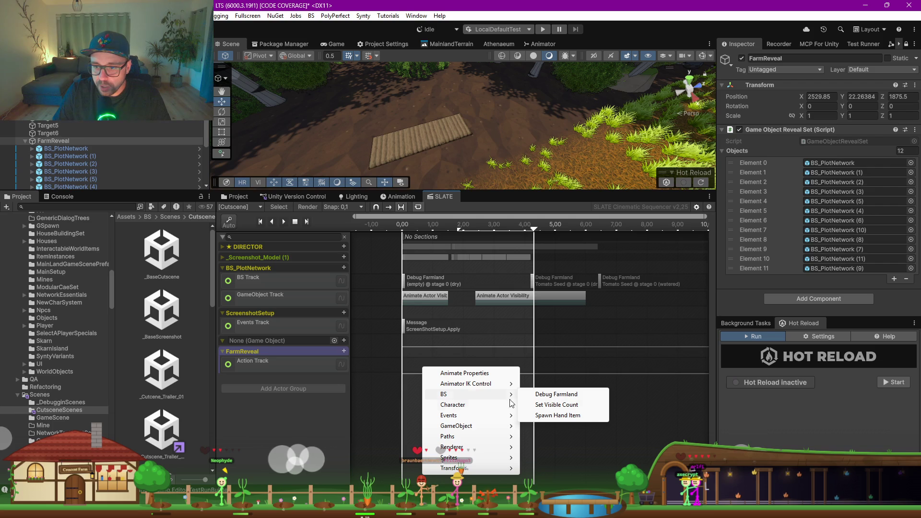
pyautogui.click(559, 405)
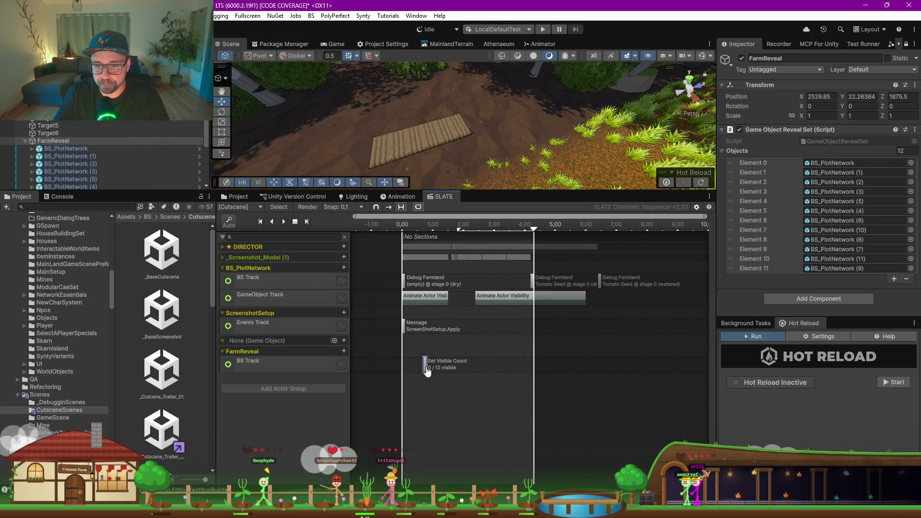
pyautogui.moveTo(427, 370); pyautogui.dragTo(458, 370)
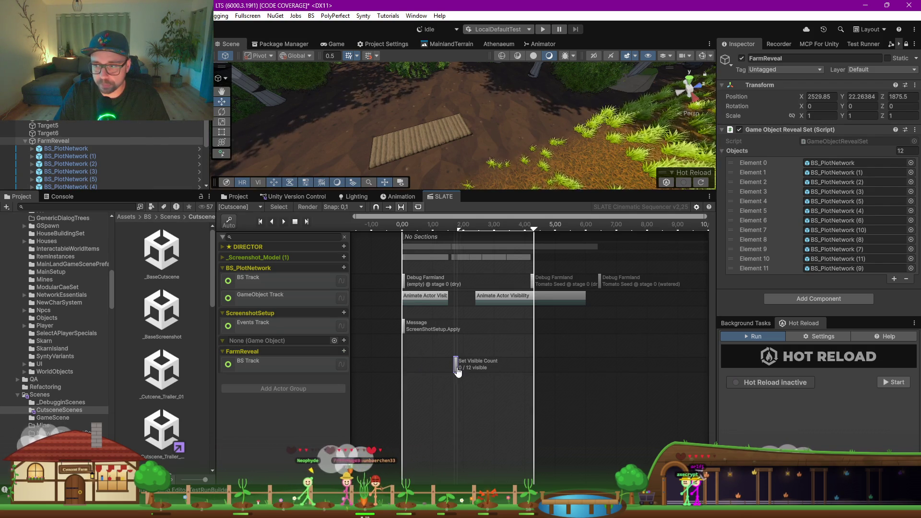
pyautogui.scroll(3, 476, 321)
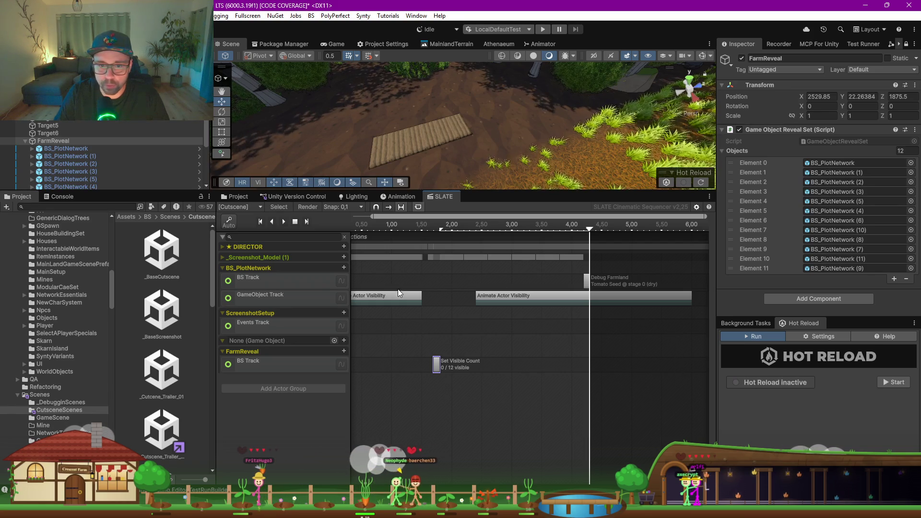
pyautogui.click(223, 269)
pyautogui.click(222, 258)
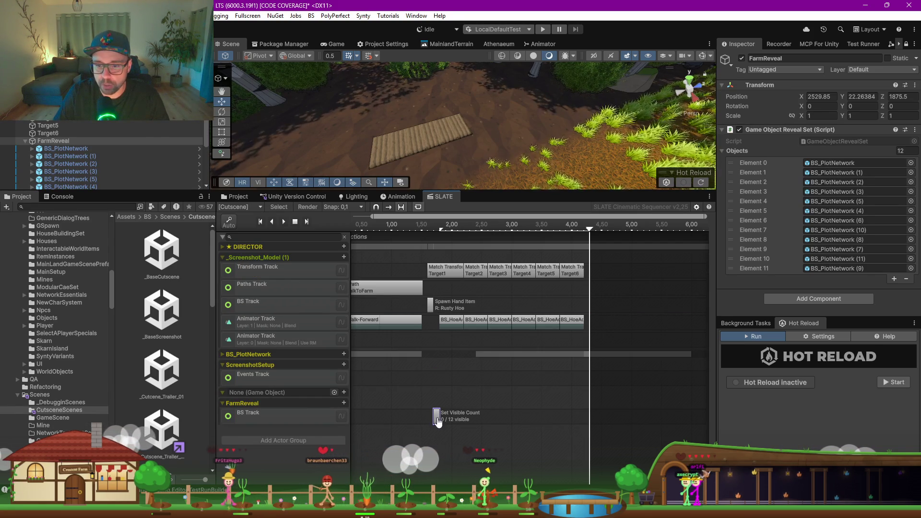
pyautogui.moveTo(437, 415); pyautogui.dragTo(456, 417)
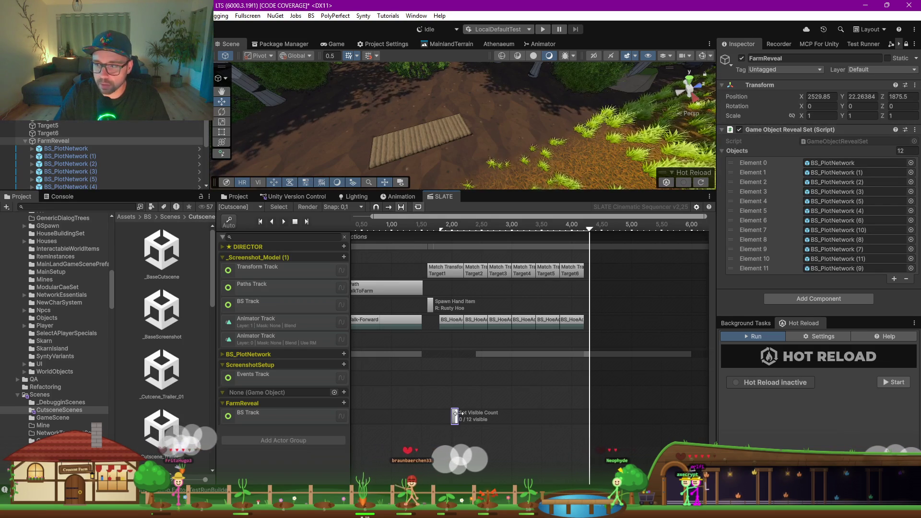
pyautogui.click(906, 45)
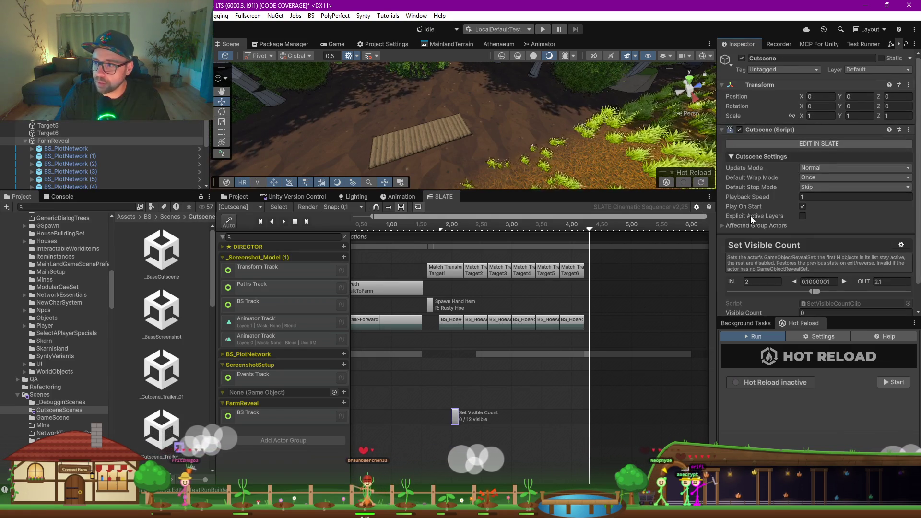
# Step: Set the first clip's Visible Count to 1 and copy the clip
pyautogui.scroll(-2, 751, 216)
pyautogui.doubleClick(811, 285)
pyautogui.write('1')
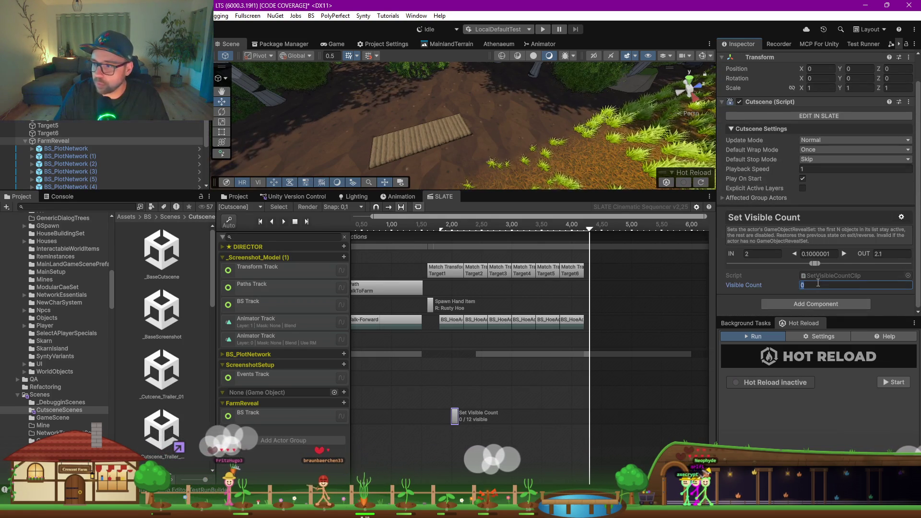
pyautogui.rightClick(456, 418)
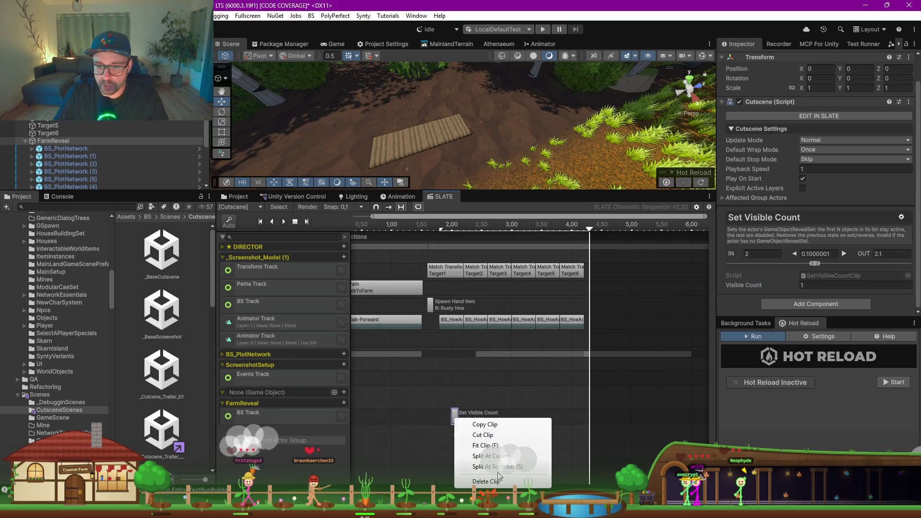
pyautogui.click(488, 424)
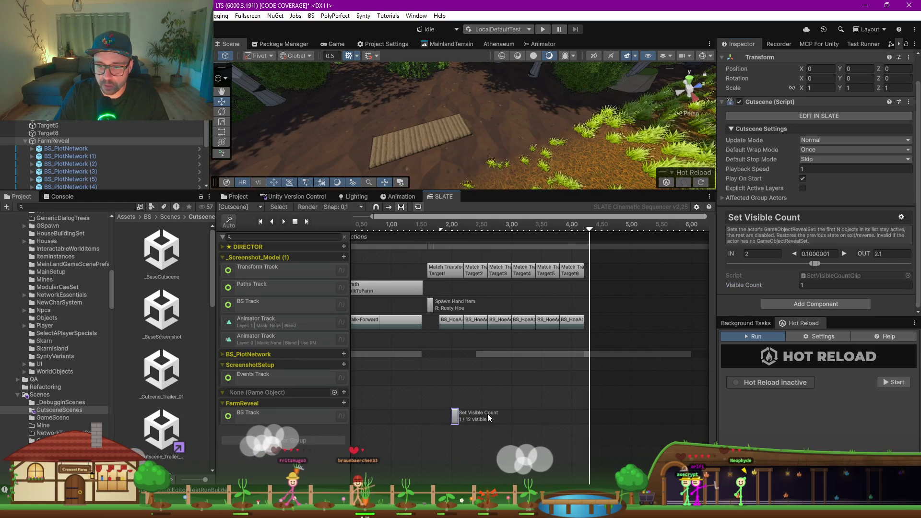
# Step: Paste more copies along the FarmReveal track and drag them together side by side
pyautogui.rightClick(489, 431)
pyautogui.rightClick(523, 436)
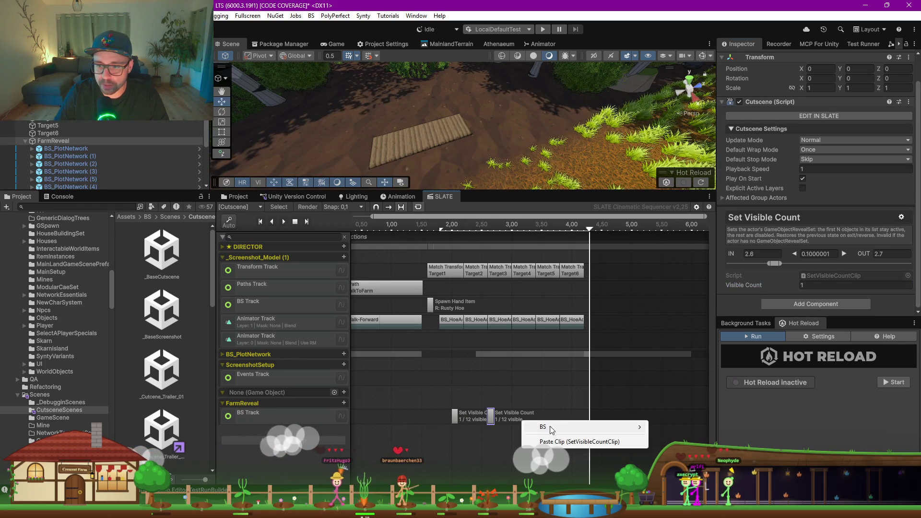
pyautogui.rightClick(562, 415)
pyautogui.click(581, 434)
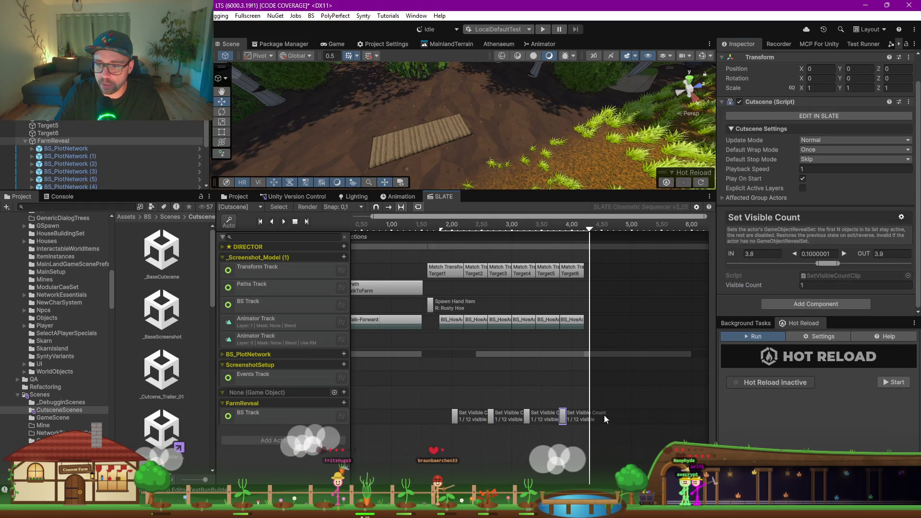
pyautogui.rightClick(604, 415)
pyautogui.click(624, 434)
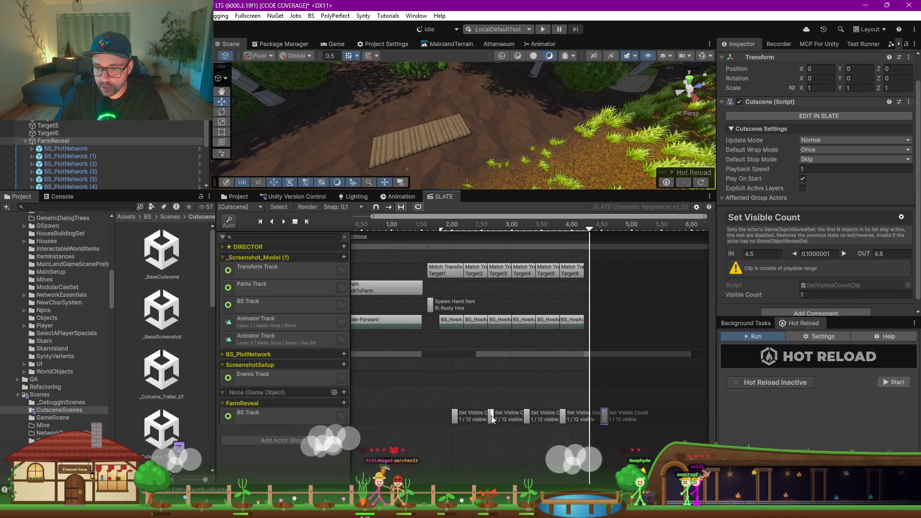
pyautogui.moveTo(491, 415); pyautogui.dragTo(486, 416)
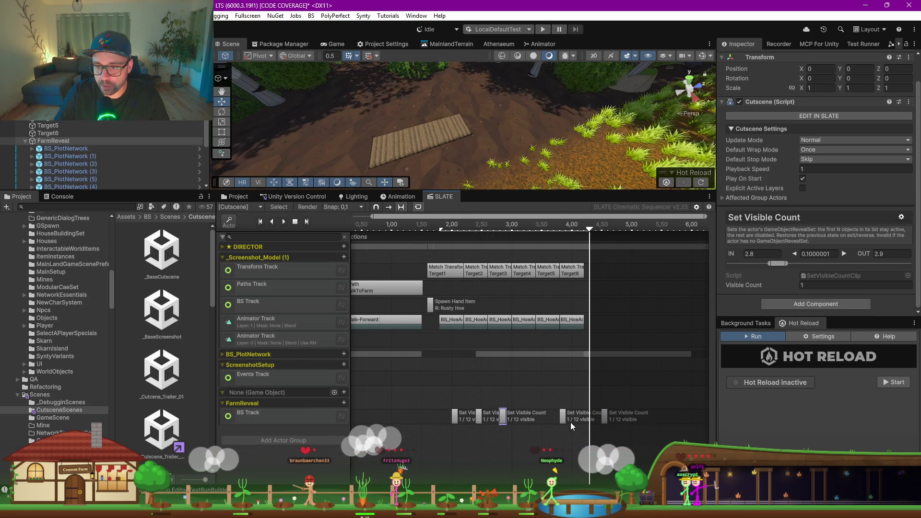
pyautogui.moveTo(571, 421); pyautogui.dragTo(538, 420)
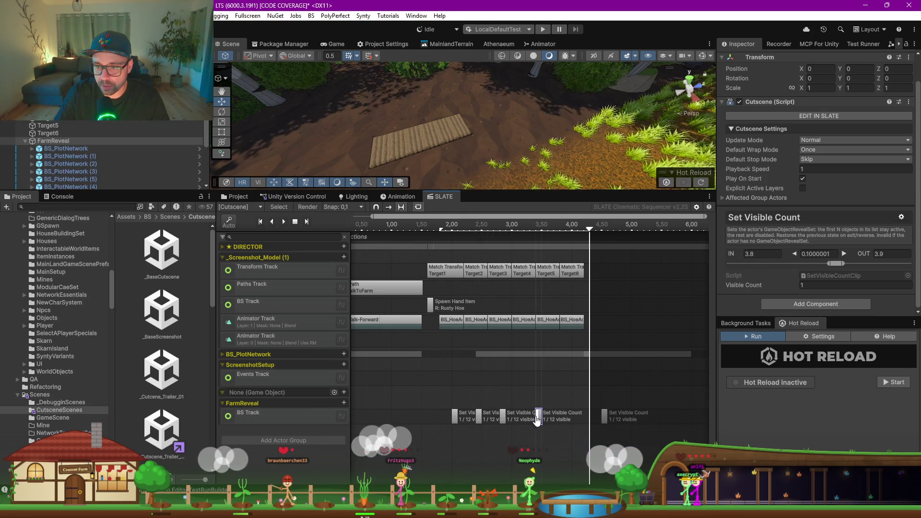
pyautogui.click(604, 417)
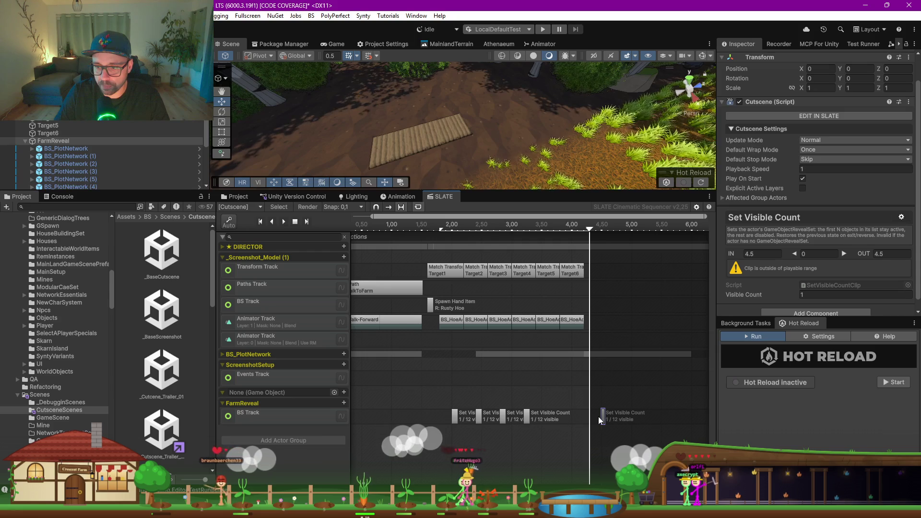
pyautogui.moveTo(598, 417); pyautogui.dragTo(557, 419)
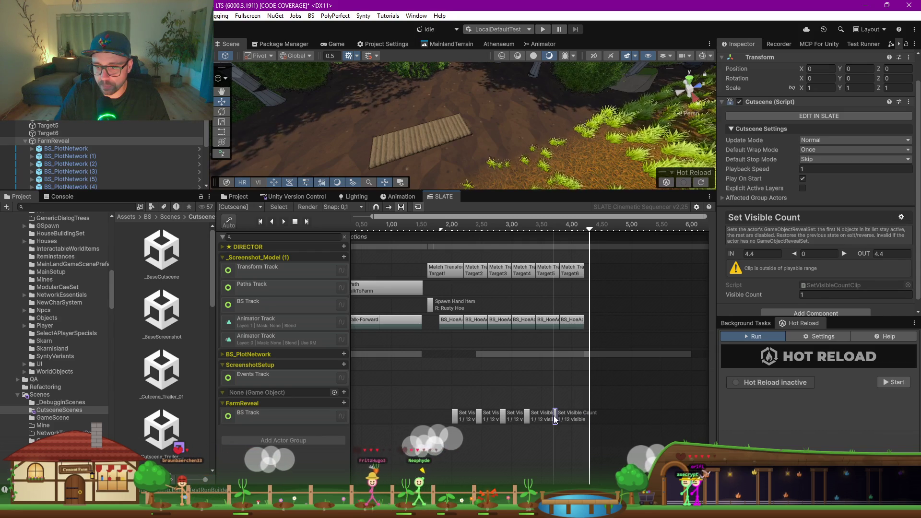
pyautogui.rightClick(606, 422)
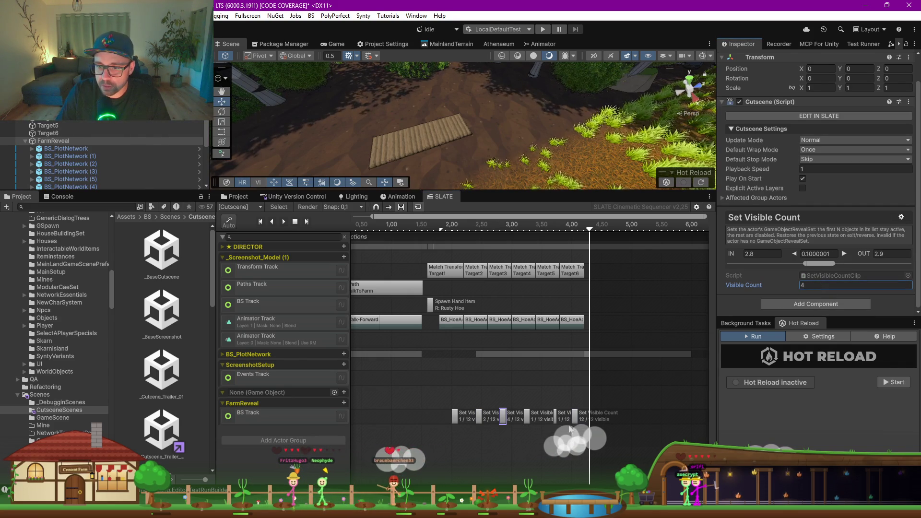
# Step: Set the fourth clip to 8 and the fifth to 10 visible plots, then scrub to about 2.1 s
pyautogui.click(527, 417)
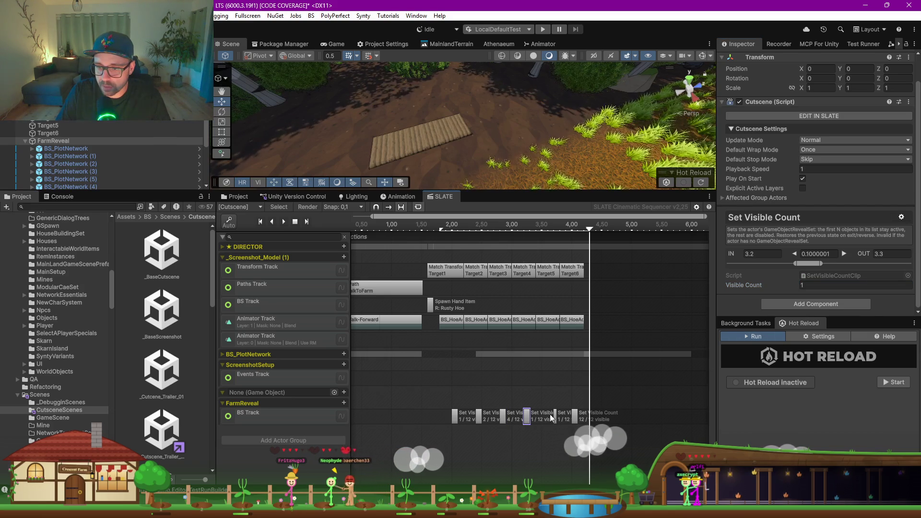
pyautogui.click(809, 286)
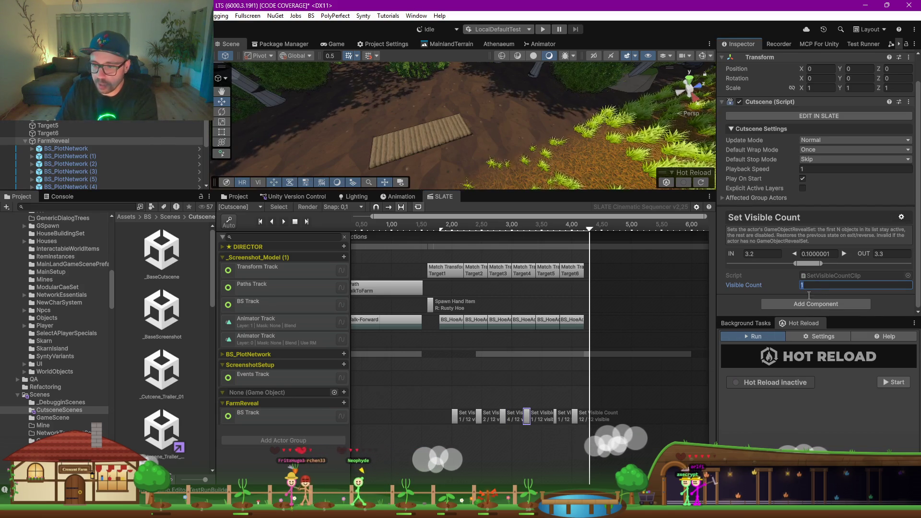
pyautogui.write('8')
pyautogui.click(557, 418)
pyautogui.click(830, 286)
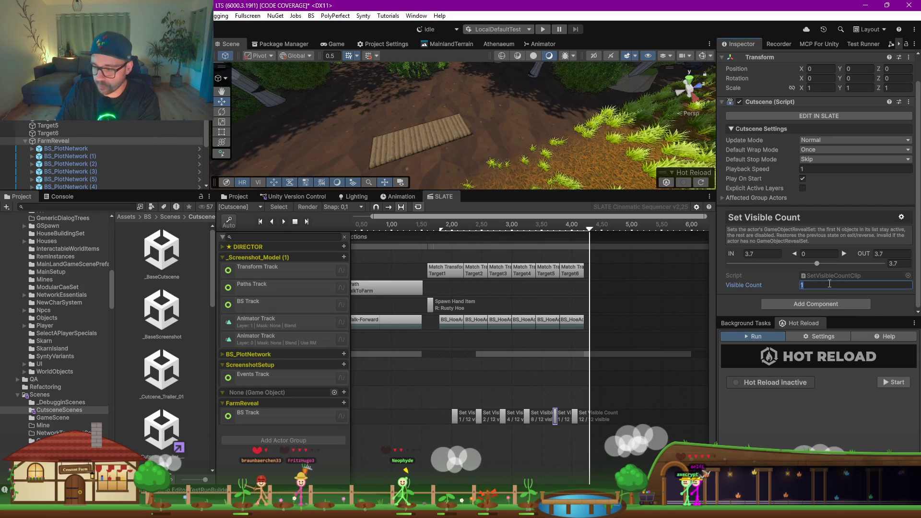
pyautogui.write('10')
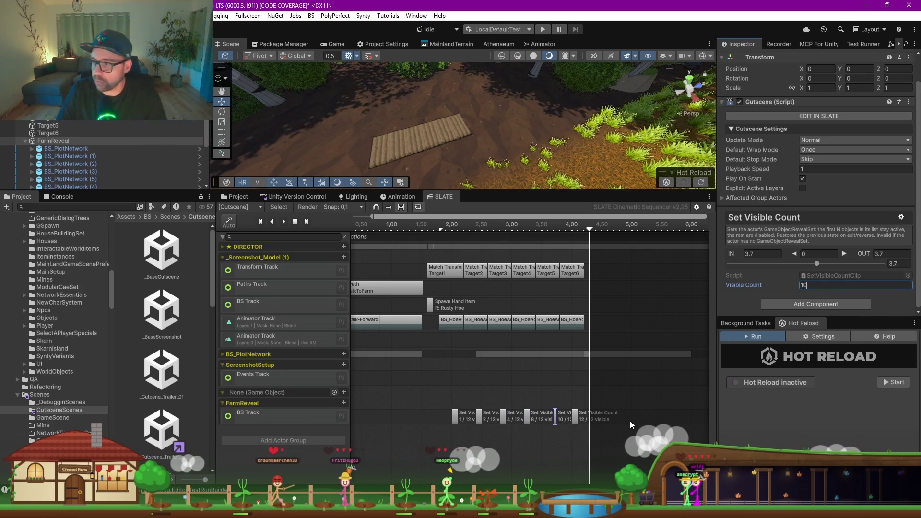
pyautogui.click(647, 421)
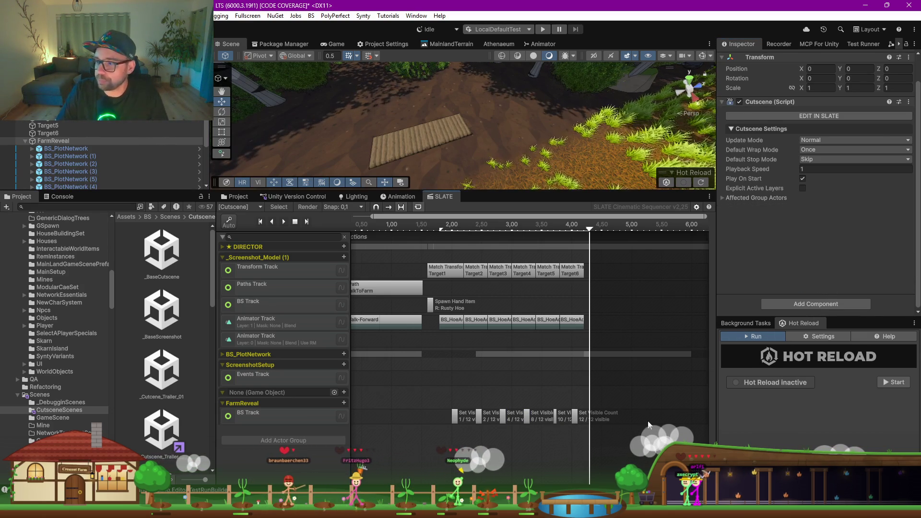
pyautogui.click(402, 229)
pyautogui.moveTo(401, 229)
pyautogui.mouseDown()
pyautogui.moveTo(589, 231)
pyautogui.moveTo(434, 235)
pyautogui.mouseUp()
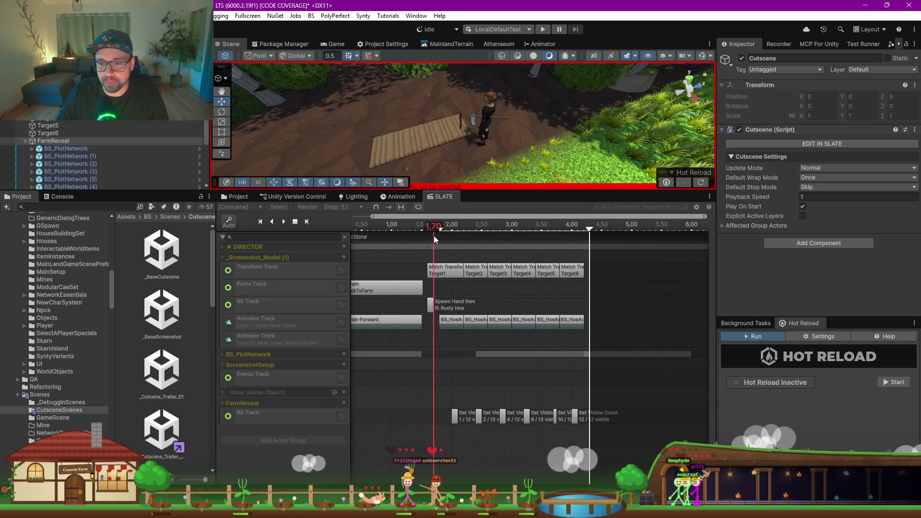
# Step: Adjust the clip lengths and end the 10-plot clip at 4 seconds
pyautogui.click(457, 419)
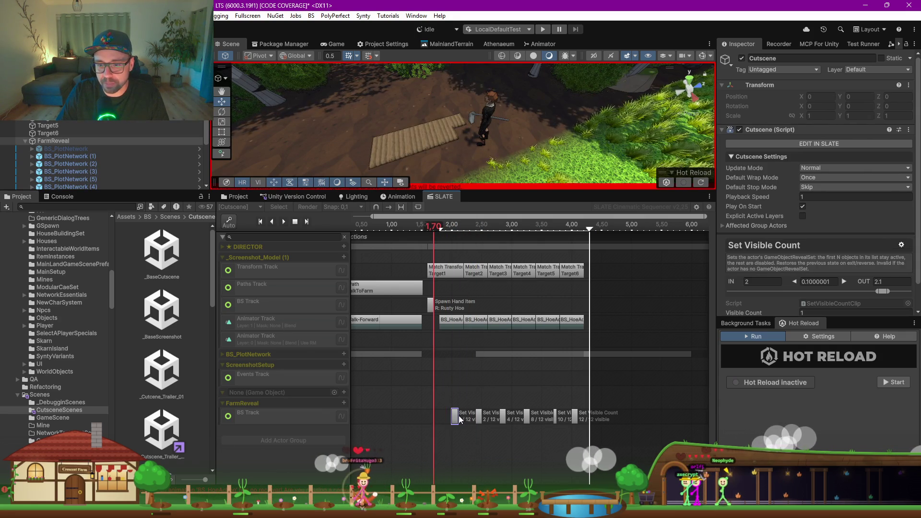
pyautogui.click(487, 416)
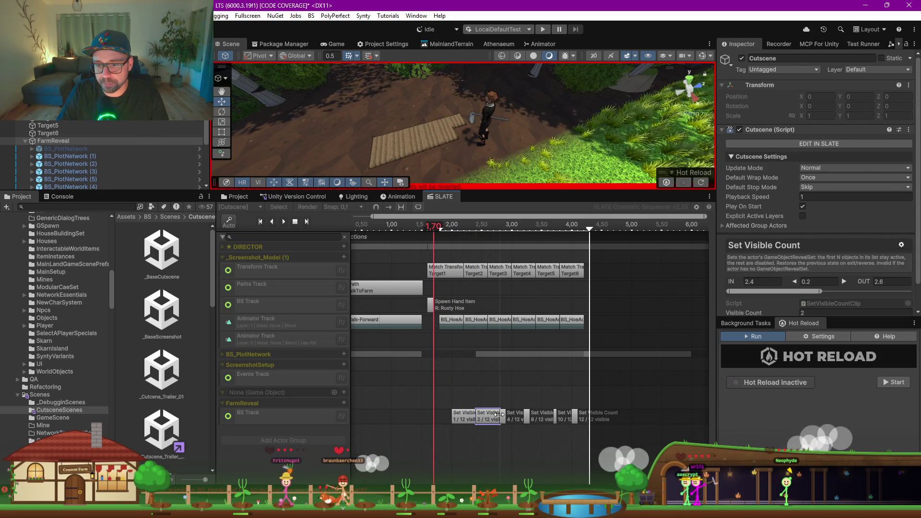
pyautogui.click(532, 419)
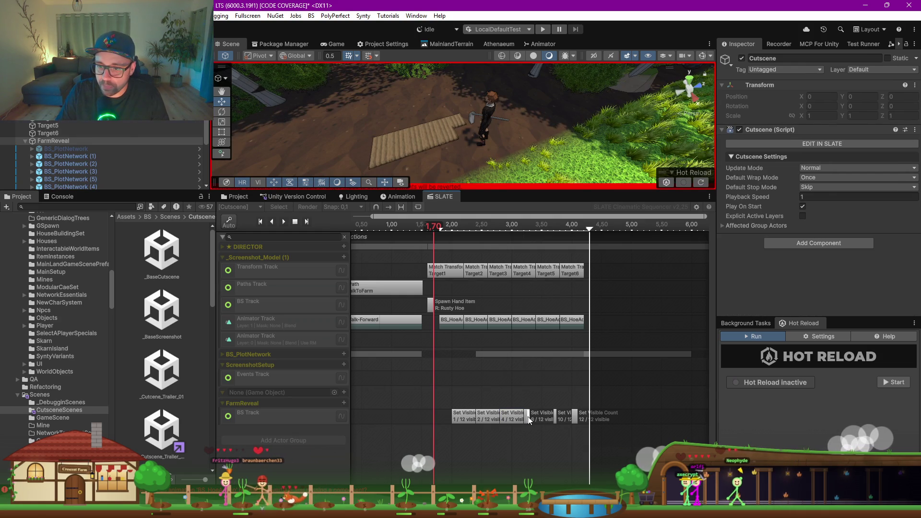
pyautogui.click(530, 420)
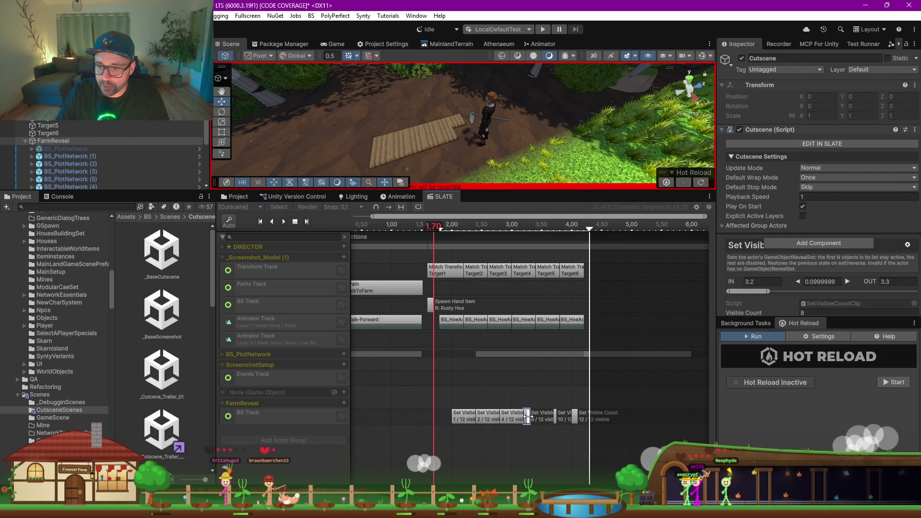
pyautogui.click(558, 417)
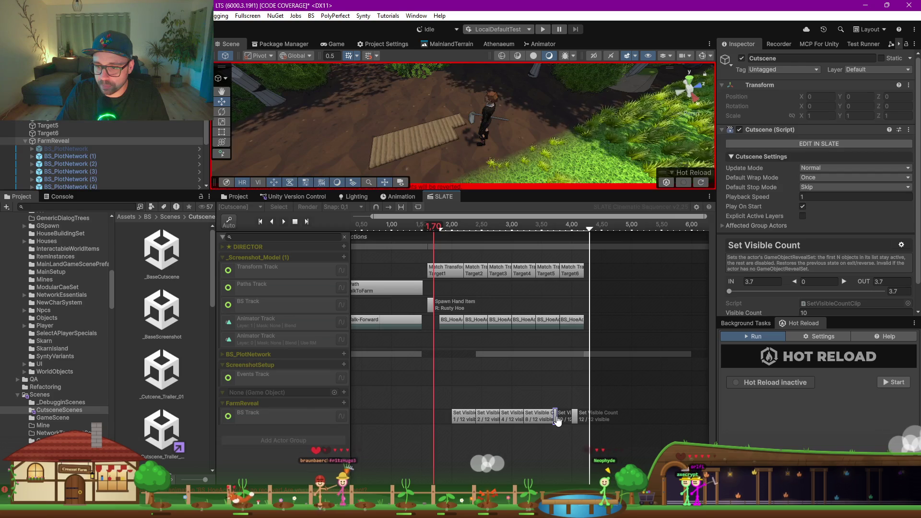
pyautogui.scroll(5, 557, 422)
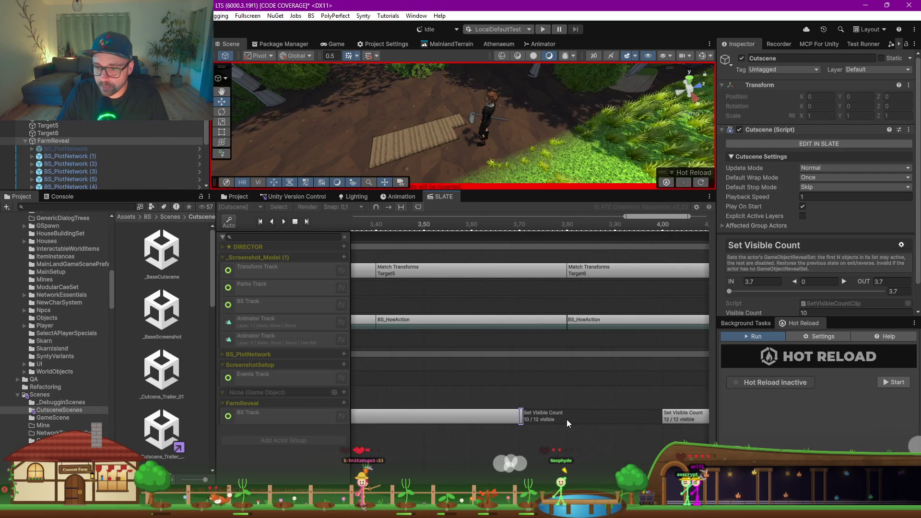
pyautogui.scroll(-2, 838, 251)
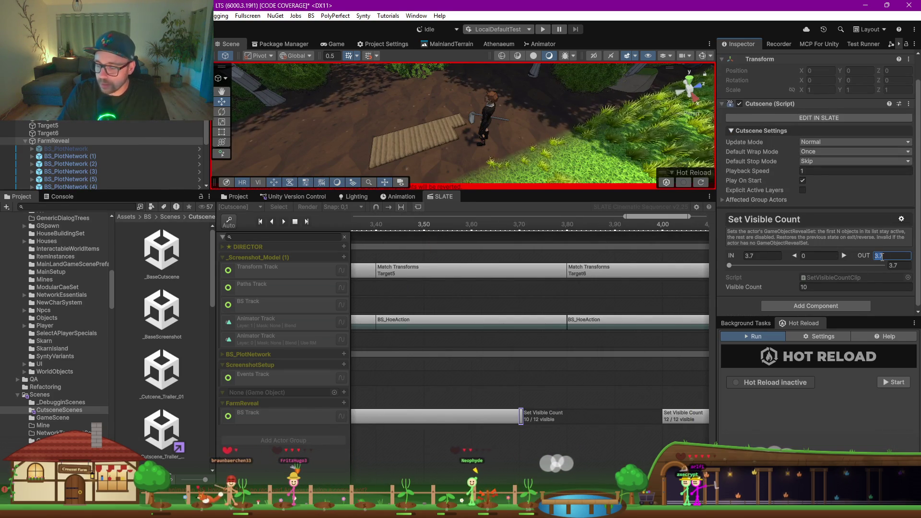
pyautogui.write('4')
pyautogui.press('Return')
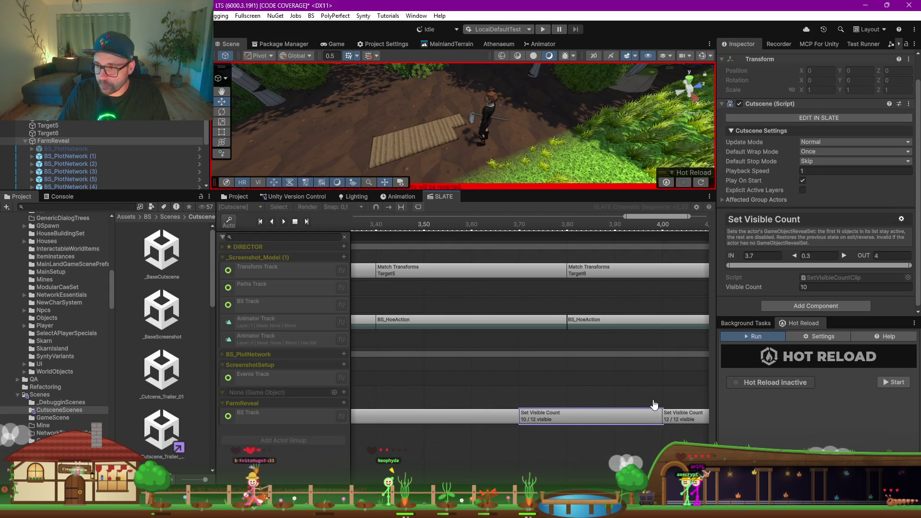
# Step: Lengthen the final 12-plot clip to run from 4 to 4.2 seconds
pyautogui.scroll(-2, 607, 426)
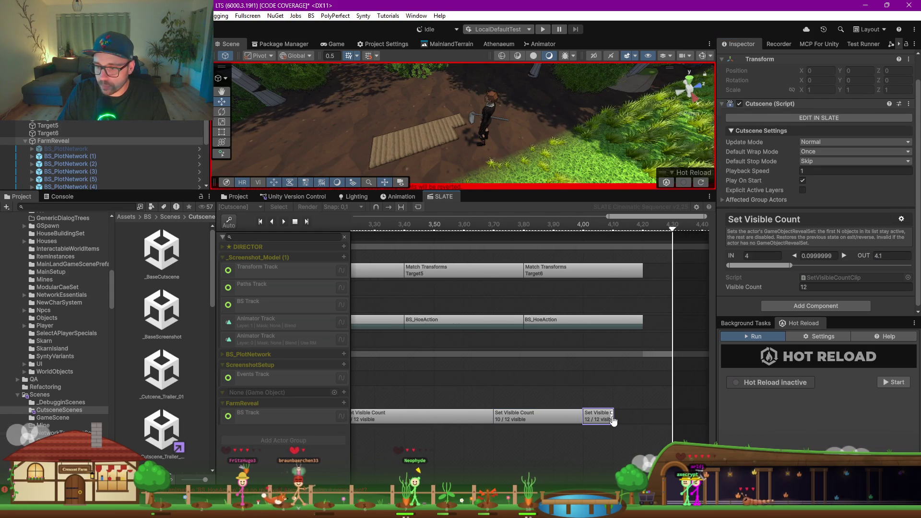
pyautogui.click(615, 416)
pyautogui.click(614, 415)
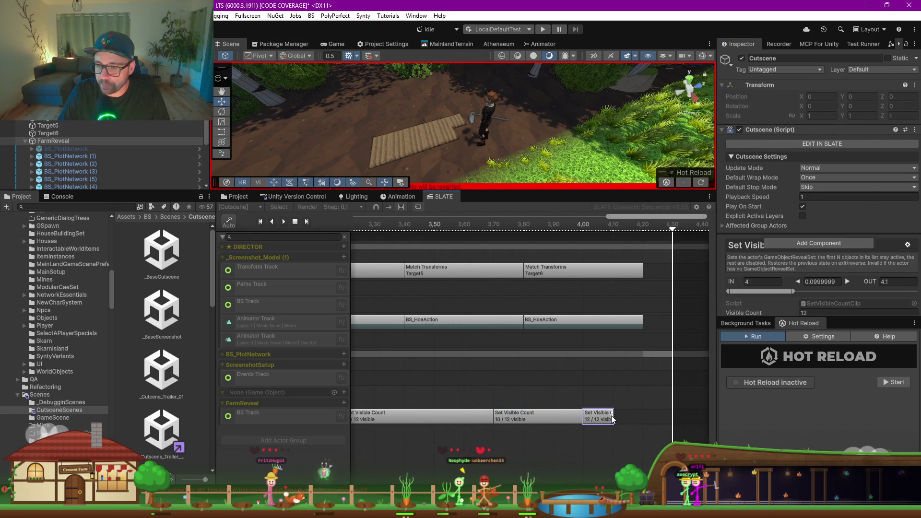
pyautogui.moveTo(613, 416); pyautogui.dragTo(628, 412)
pyautogui.scroll(-10, 630, 413)
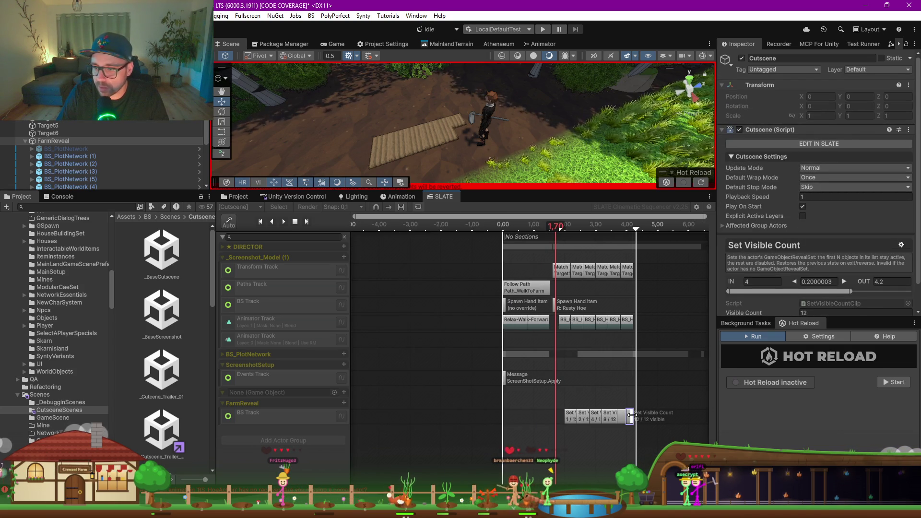
# Step: Stretch the 12-plot clip to about 6.66 s and paste a new Set Visible Count clip at 1.2 s
pyautogui.moveTo(630, 415); pyautogui.dragTo(727, 414)
pyautogui.click(570, 420)
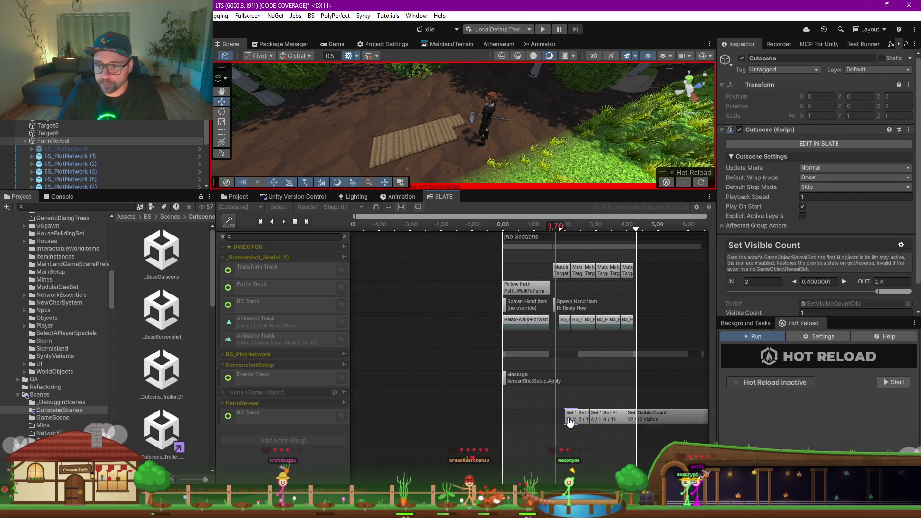
pyautogui.rightClick(543, 421)
pyautogui.click(575, 436)
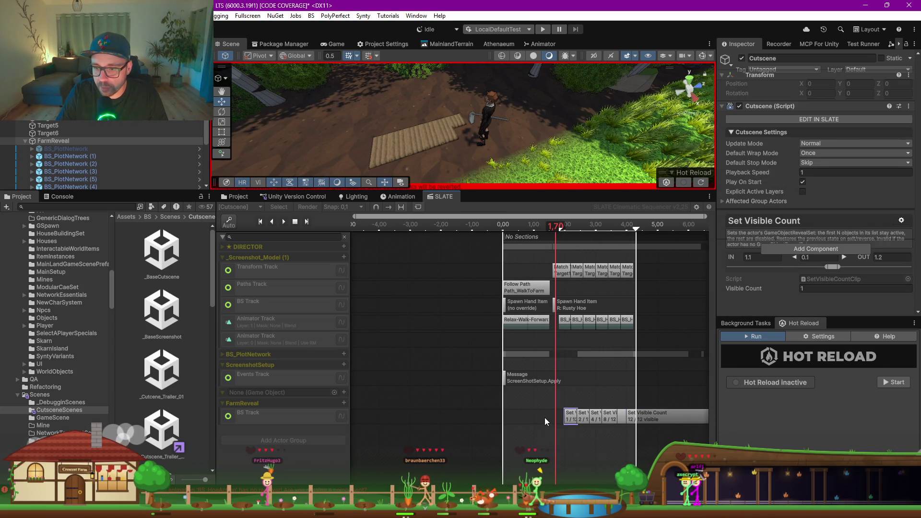
pyautogui.moveTo(540, 420); pyautogui.dragTo(543, 420)
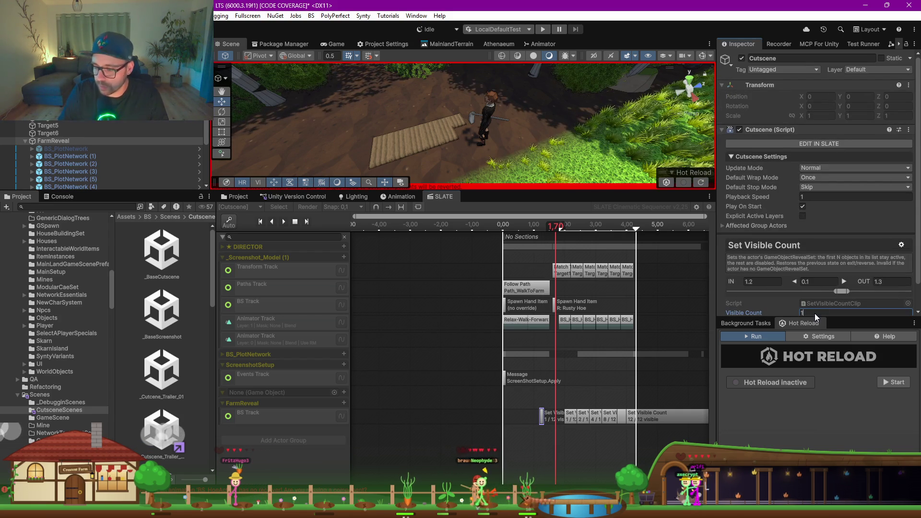
# Step: Lengthen the 0/12 visible clip so it spans 0–2 seconds
pyautogui.click(540, 418)
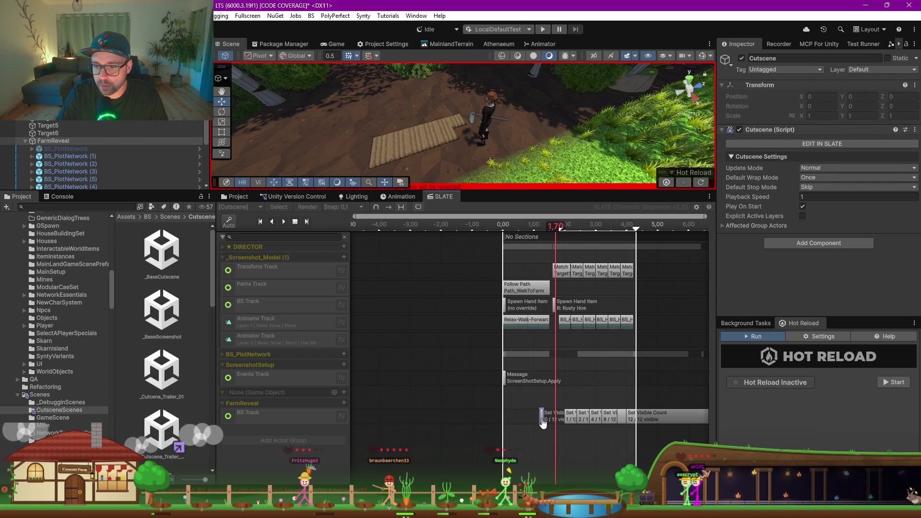
pyautogui.click(541, 419)
pyautogui.scroll(5, 550, 420)
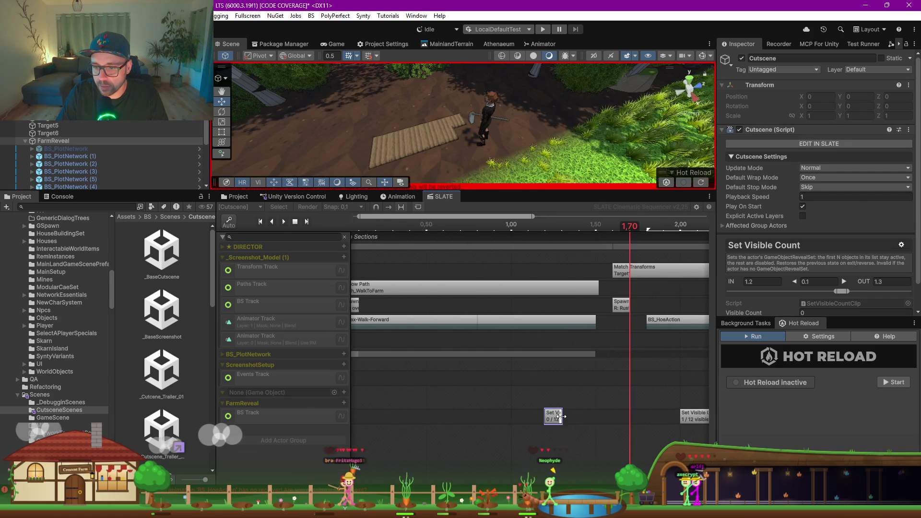
pyautogui.moveTo(561, 417); pyautogui.dragTo(671, 420)
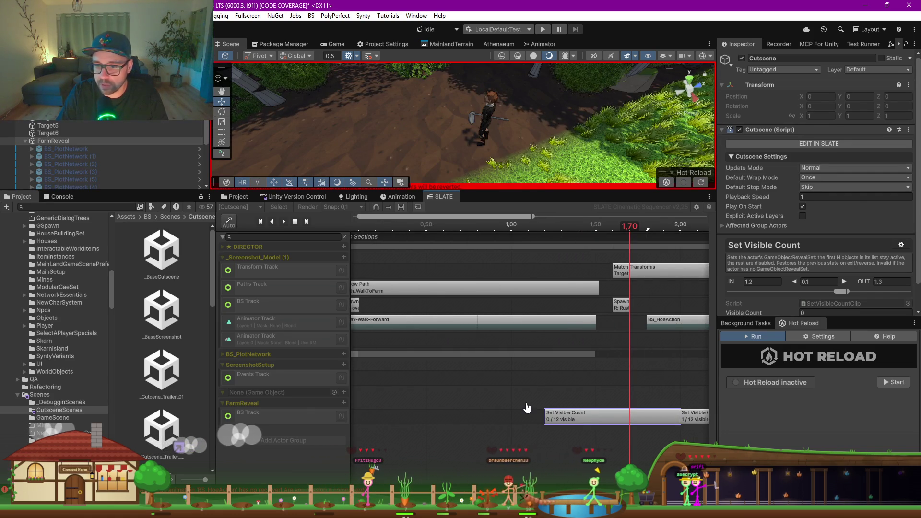
pyautogui.scroll(-5, 523, 416)
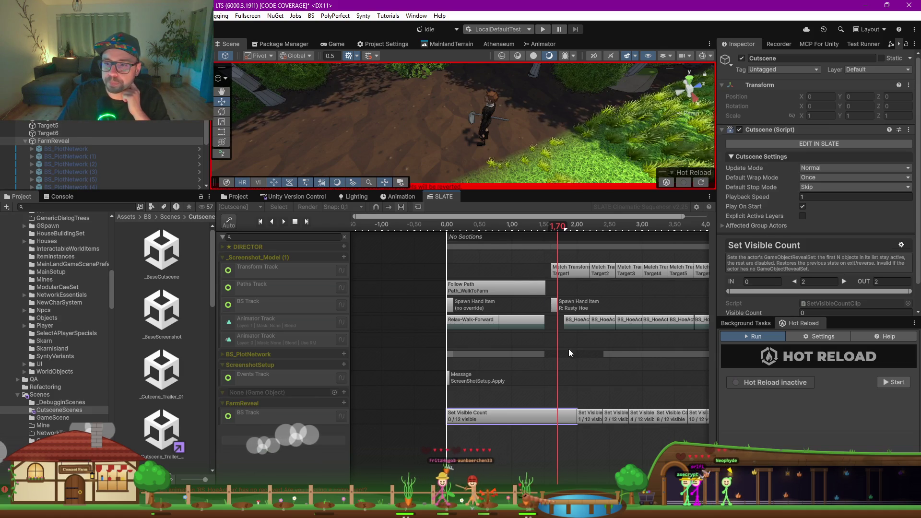
# Step: Scrub the cutscene from the start past 3 seconds to watch plots appear as the character hoes
pyautogui.moveTo(557, 226)
pyautogui.mouseDown()
pyautogui.moveTo(446, 227)
pyautogui.moveTo(590, 226)
pyautogui.mouseUp()
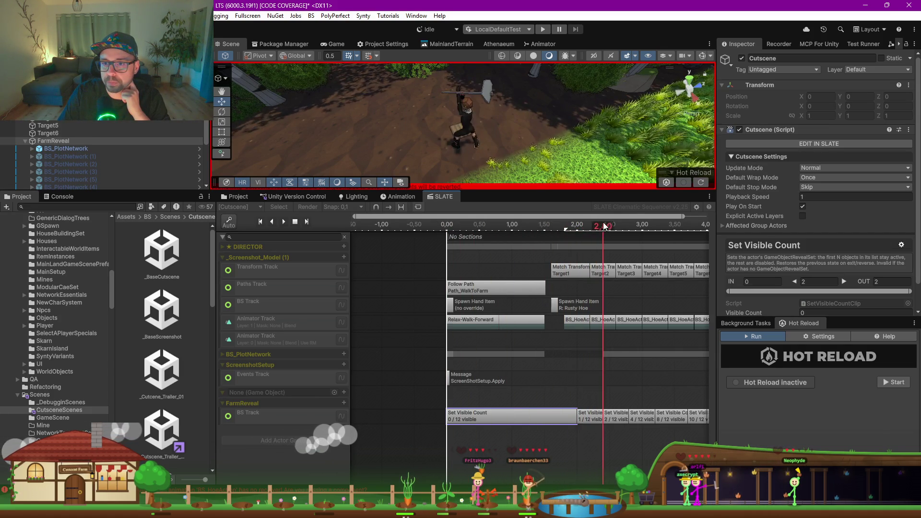
pyautogui.moveTo(654, 224)
pyautogui.mouseDown()
pyautogui.moveTo(723, 223)
pyautogui.moveTo(565, 235)
pyautogui.moveTo(635, 228)
pyautogui.mouseUp()
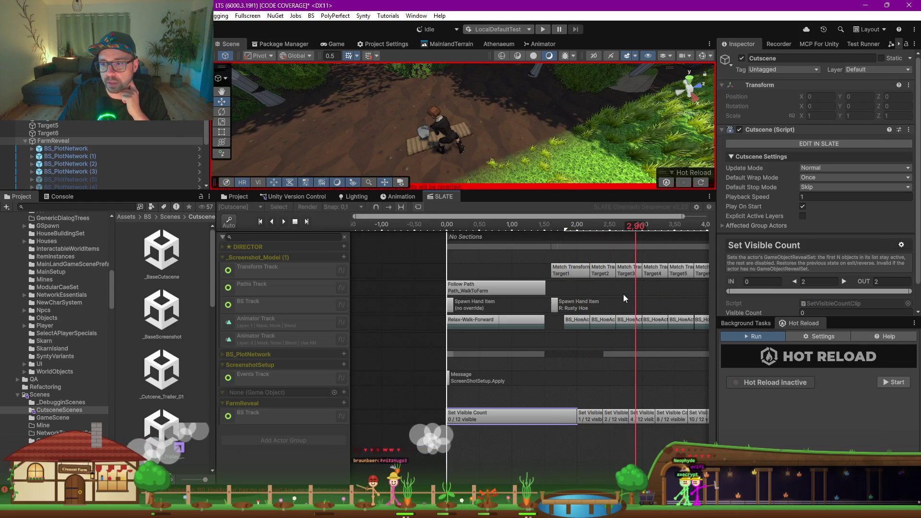
pyautogui.scroll(-3, 82, 171)
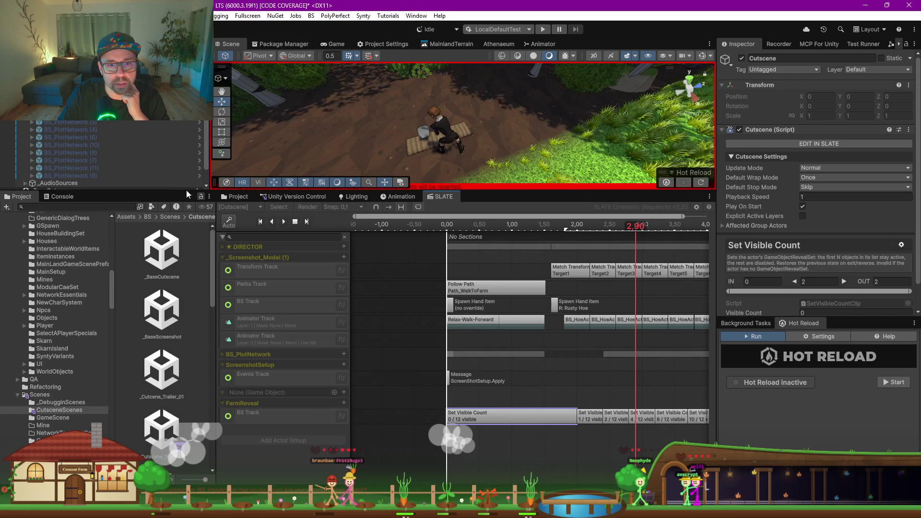
# Step: Move Target3 half a unit back along Z and preview the cutscene at 3 seconds
pyautogui.moveTo(183, 190); pyautogui.dragTo(183, 284)
pyautogui.click(424, 223)
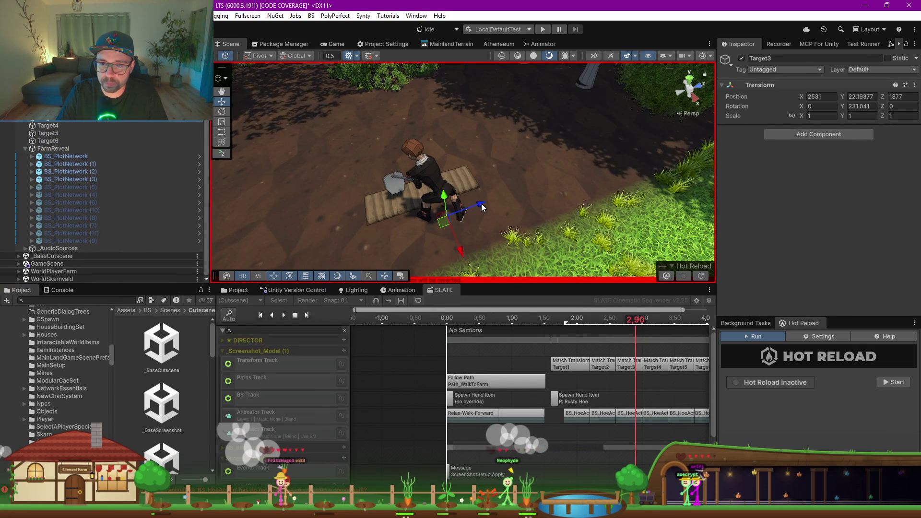
pyautogui.moveTo(481, 205); pyautogui.dragTo(448, 217)
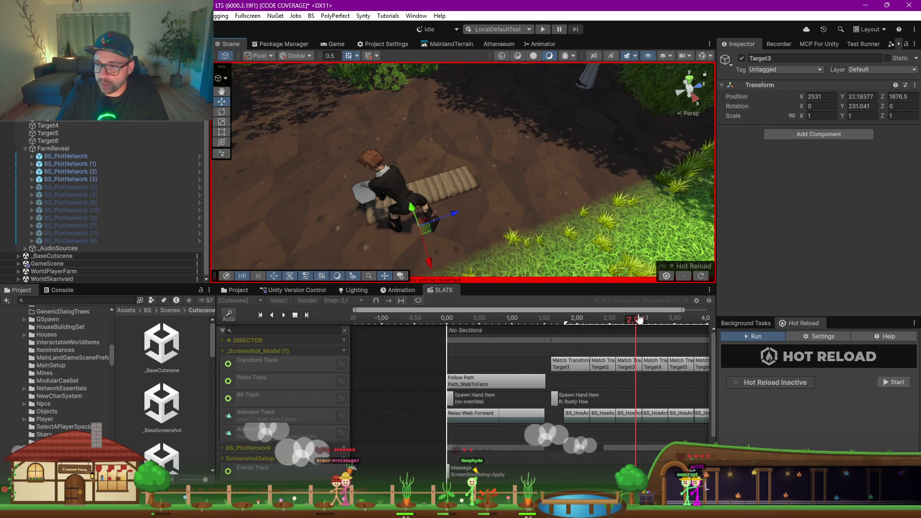
pyautogui.moveTo(640, 322); pyautogui.dragTo(656, 320)
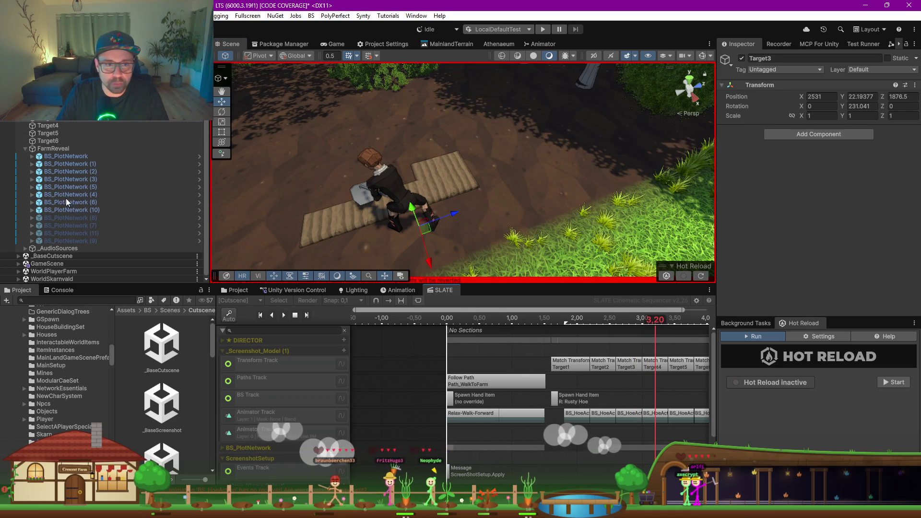
# Step: Move Target4 half a unit back along Z and preview at about 3.5 seconds
pyautogui.click(52, 124)
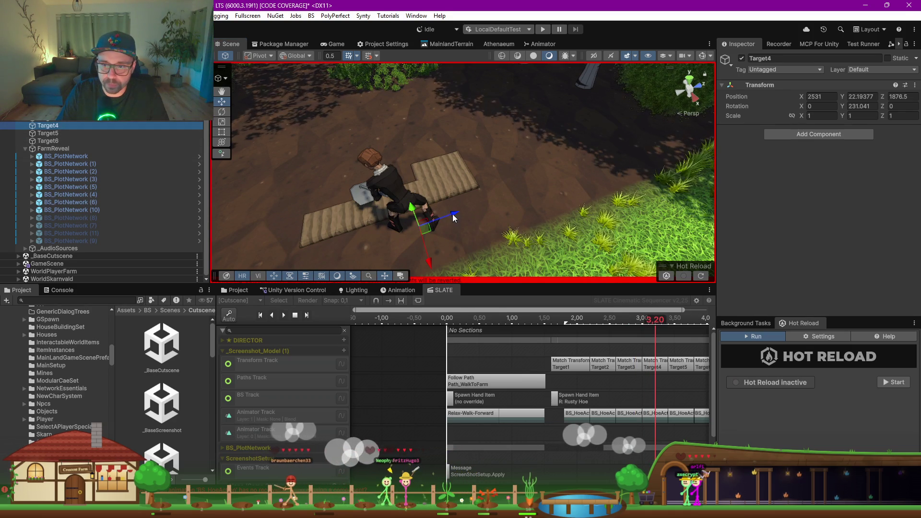
pyautogui.moveTo(417, 223)
pyautogui.mouseDown()
pyautogui.moveTo(402, 226)
pyautogui.moveTo(417, 225)
pyautogui.mouseUp()
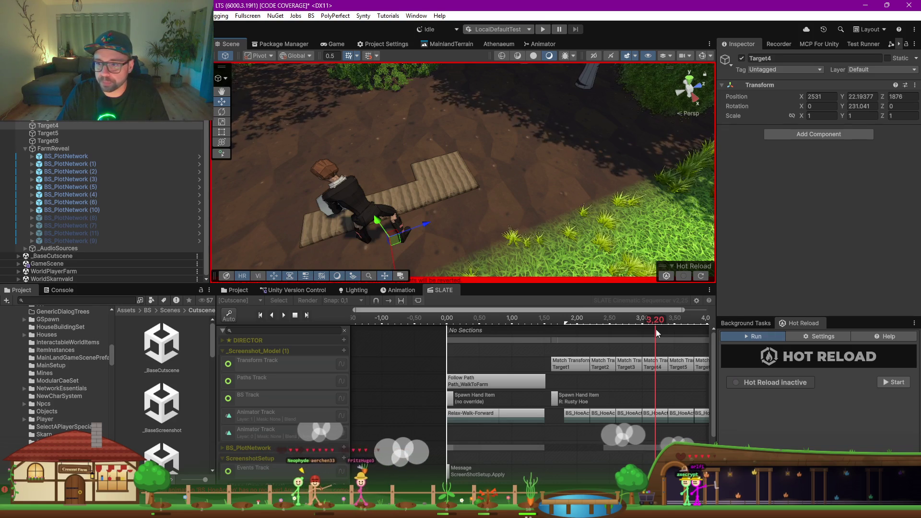
pyautogui.moveTo(655, 323); pyautogui.dragTo(676, 321)
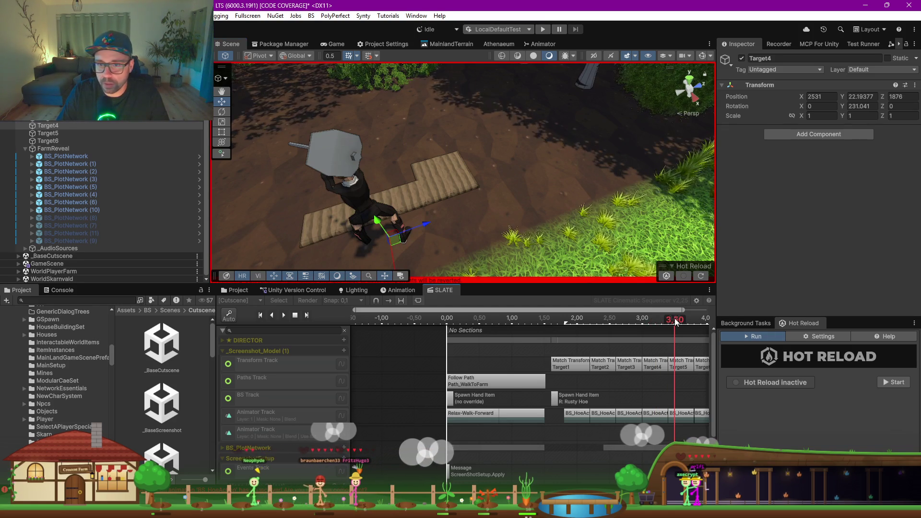
pyautogui.scroll(-5, 408, 239)
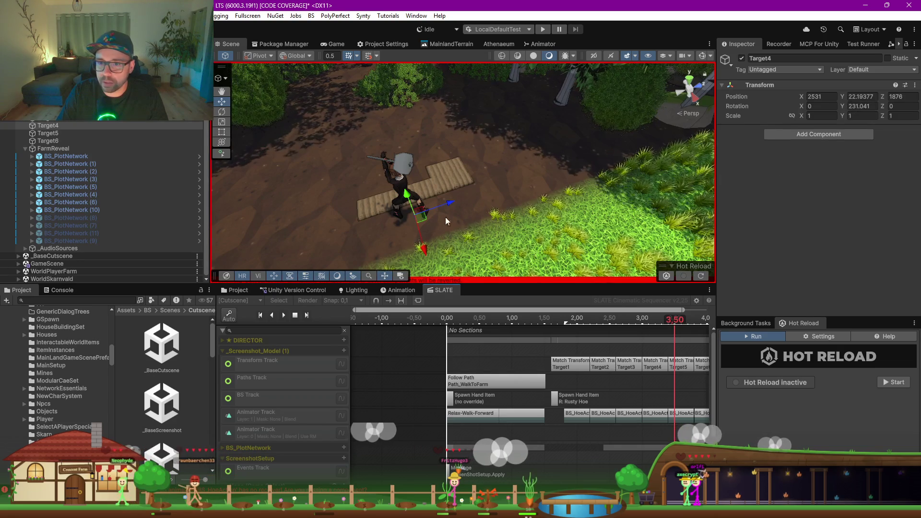
# Step: Turn Target4 to 306° around Y and move it forward to Z 1877, previewing 2.7–3.6 s
pyautogui.press('e')
pyautogui.moveTo(407, 250)
pyautogui.mouseDown()
pyautogui.moveTo(300, 246)
pyautogui.moveTo(319, 242)
pyautogui.mouseUp()
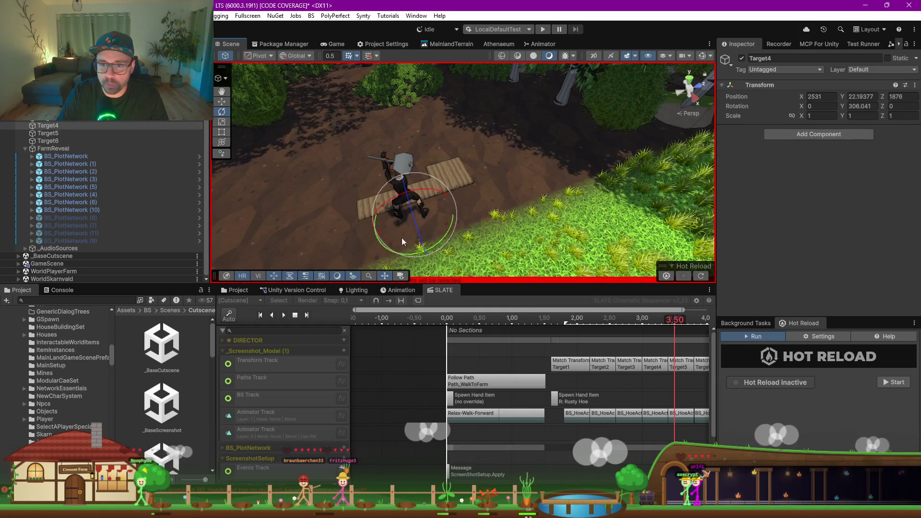
pyautogui.press('w')
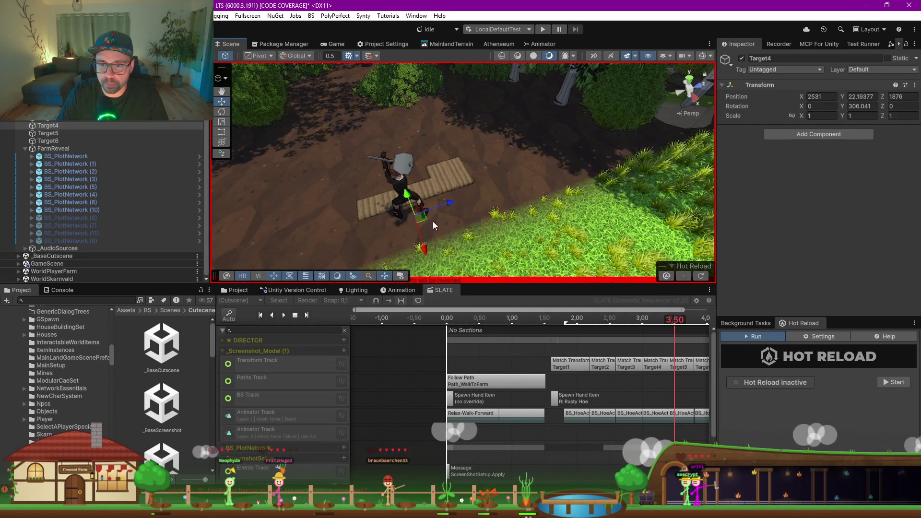
pyautogui.moveTo(422, 220); pyautogui.dragTo(475, 240)
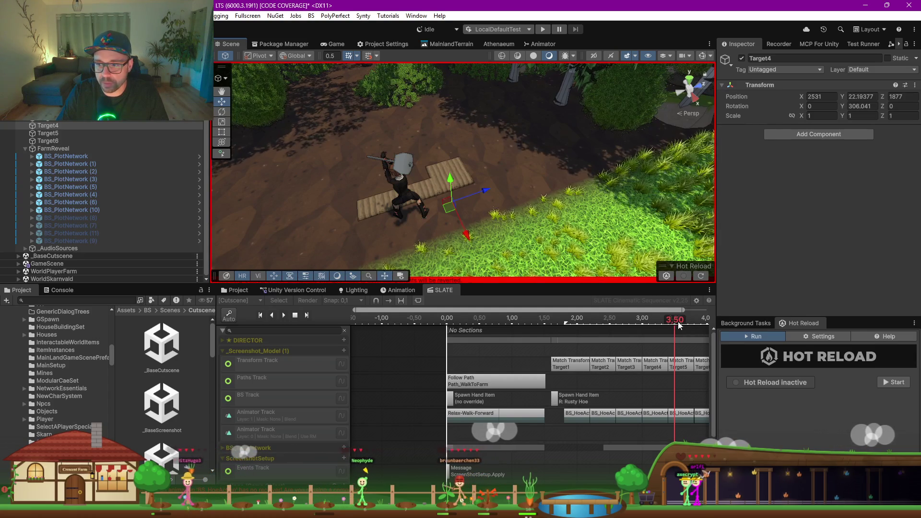
pyautogui.click(656, 323)
pyautogui.moveTo(656, 325)
pyautogui.mouseDown()
pyautogui.moveTo(674, 322)
pyautogui.moveTo(627, 322)
pyautogui.moveTo(656, 322)
pyautogui.mouseUp()
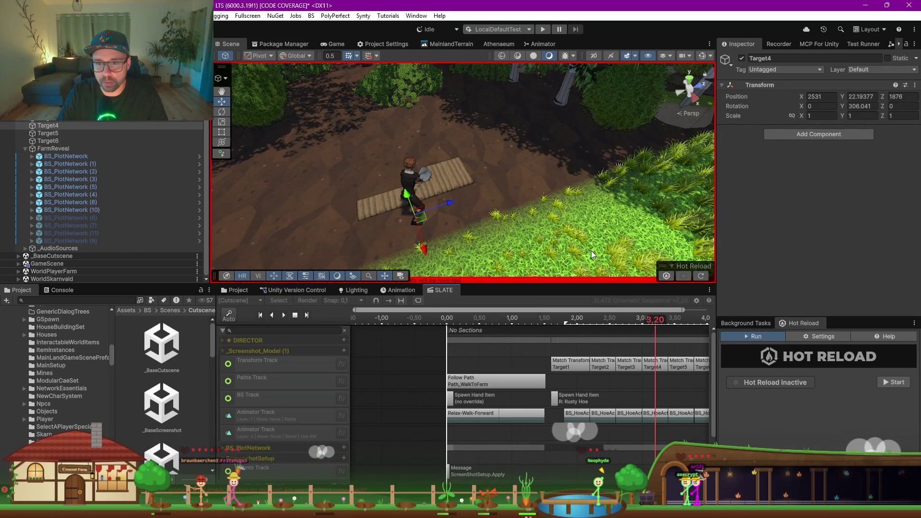
pyautogui.moveTo(670, 323)
pyautogui.mouseDown()
pyautogui.moveTo(680, 322)
pyautogui.moveTo(625, 327)
pyautogui.moveTo(656, 326)
pyautogui.mouseUp()
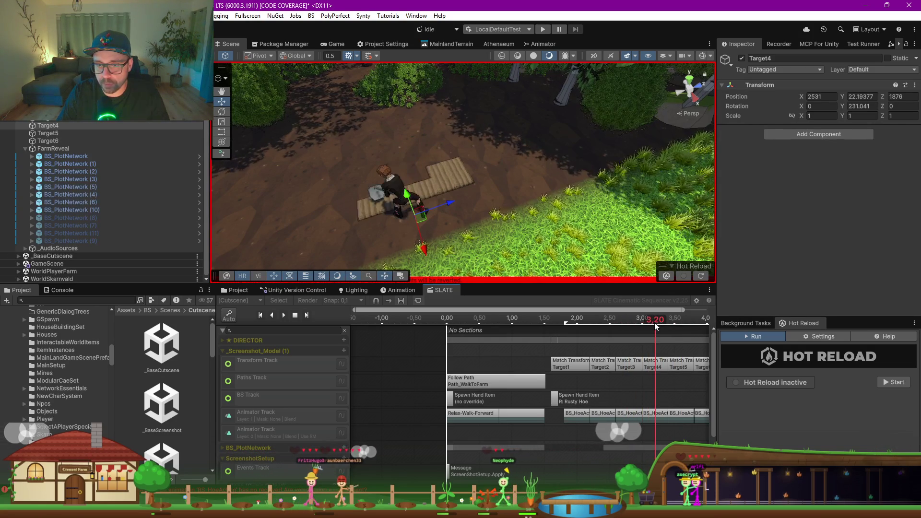
# Step: Place Target4 up on the plank, rotated to 141° around Y, checking at 3.5–3.6 s
pyautogui.click(652, 369)
pyautogui.click(48, 125)
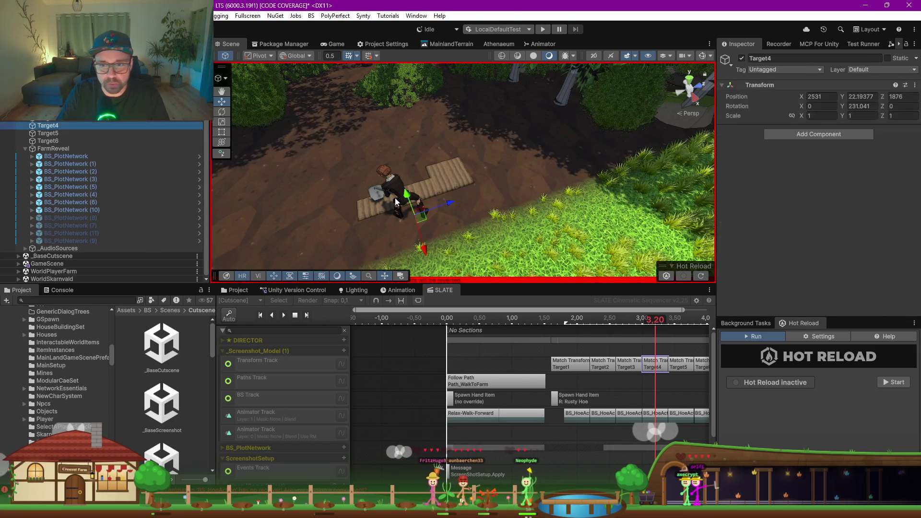
pyautogui.moveTo(422, 222)
pyautogui.mouseDown()
pyautogui.moveTo(476, 188)
pyautogui.moveTo(456, 165)
pyautogui.mouseUp()
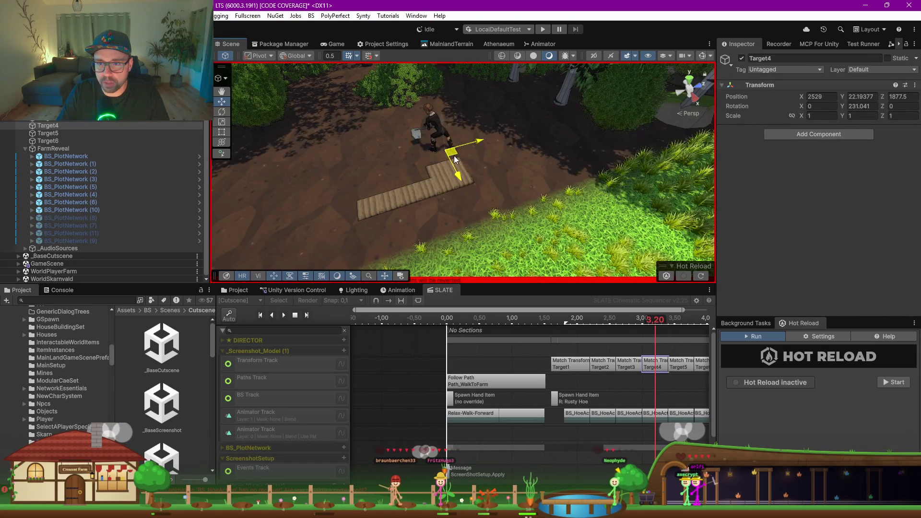
pyautogui.press('e')
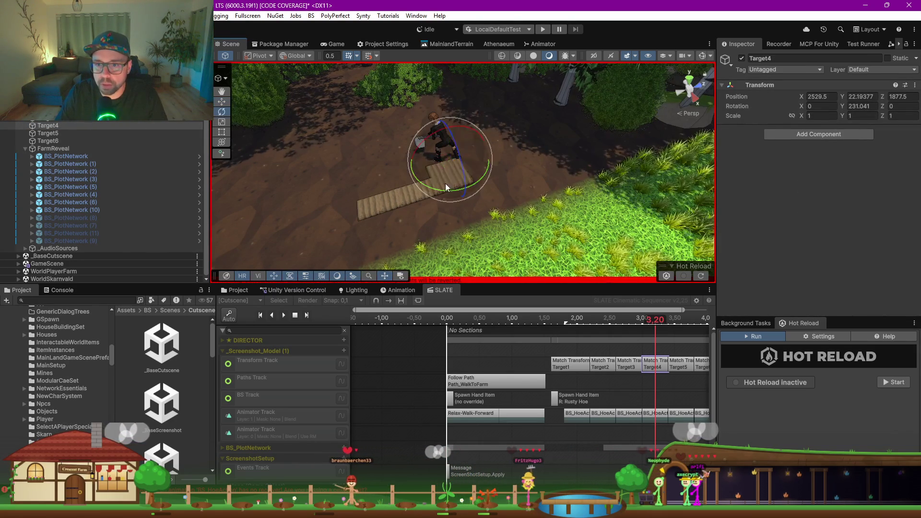
pyautogui.moveTo(447, 188)
pyautogui.mouseDown()
pyautogui.moveTo(488, 188)
pyautogui.moveTo(575, 157)
pyautogui.mouseUp()
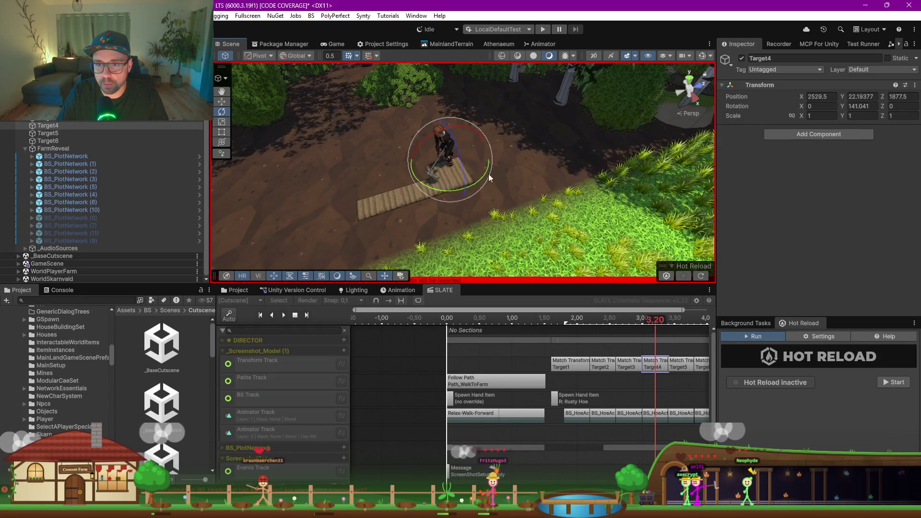
pyautogui.press('w')
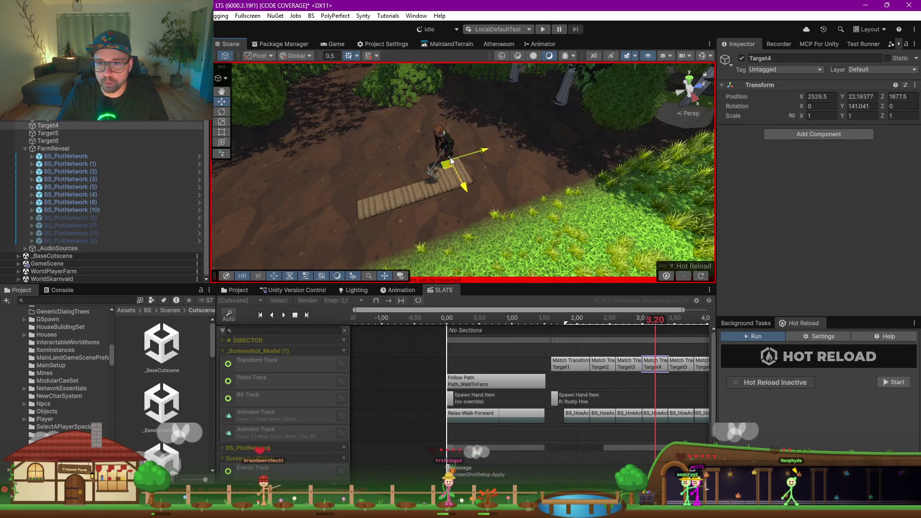
pyautogui.moveTo(459, 152); pyautogui.dragTo(450, 157)
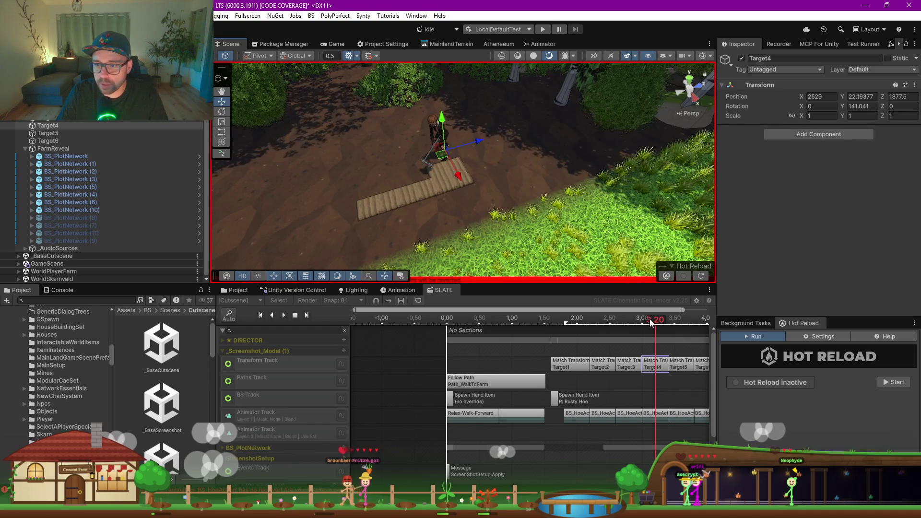
pyautogui.click(675, 320)
pyautogui.click(682, 320)
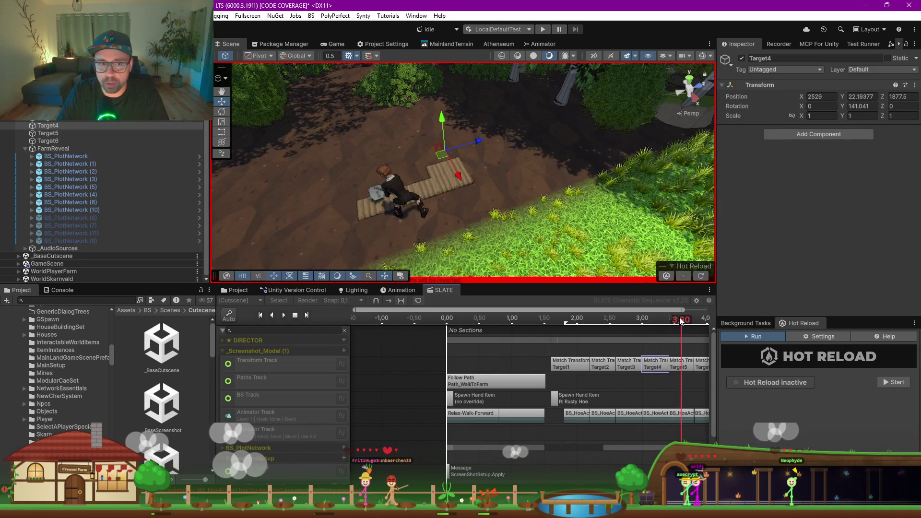
# Step: Move Target5 and Target6 together onto the plank, then reselect Target4
pyautogui.click(58, 135)
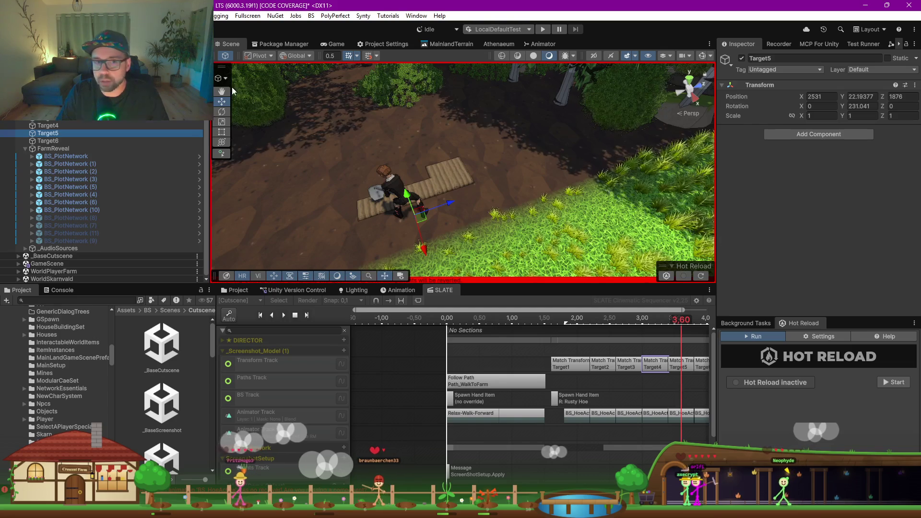
pyautogui.keyDown('ctrl'); pyautogui.click(57, 141); pyautogui.keyUp('ctrl')
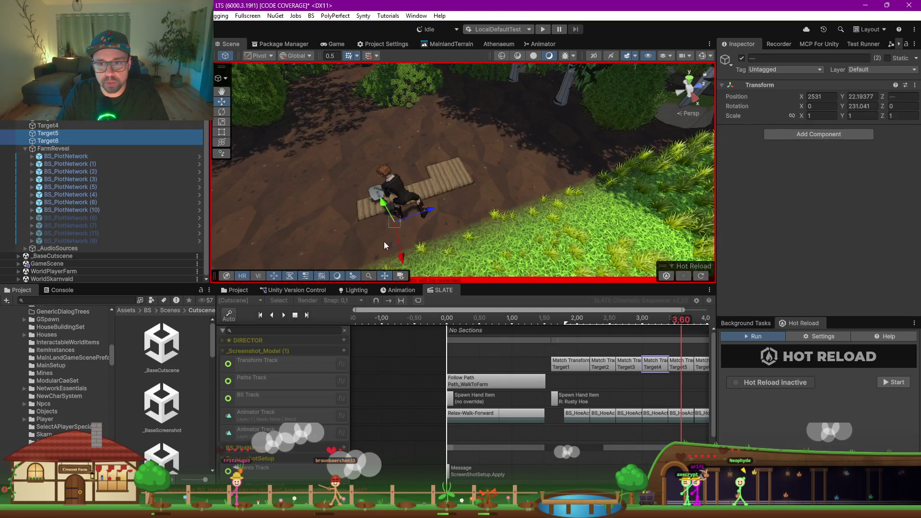
pyautogui.moveTo(406, 223); pyautogui.dragTo(437, 172)
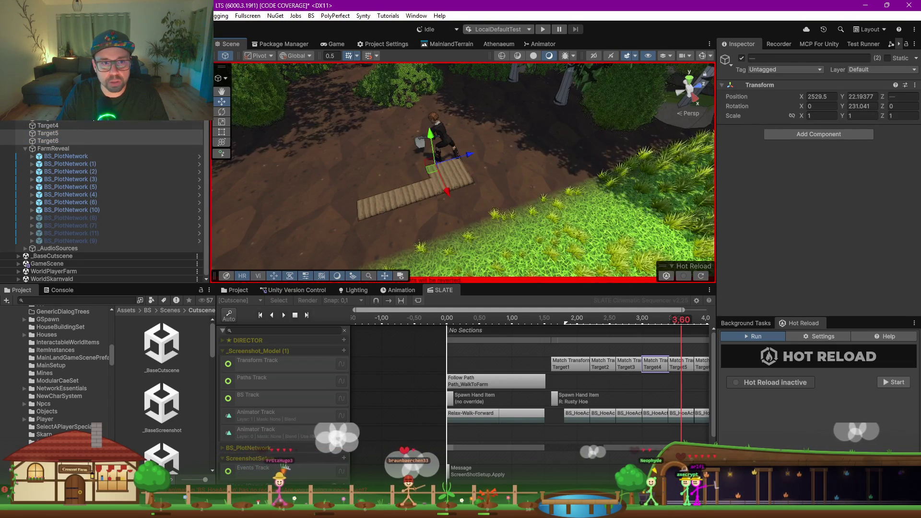
pyautogui.click(68, 126)
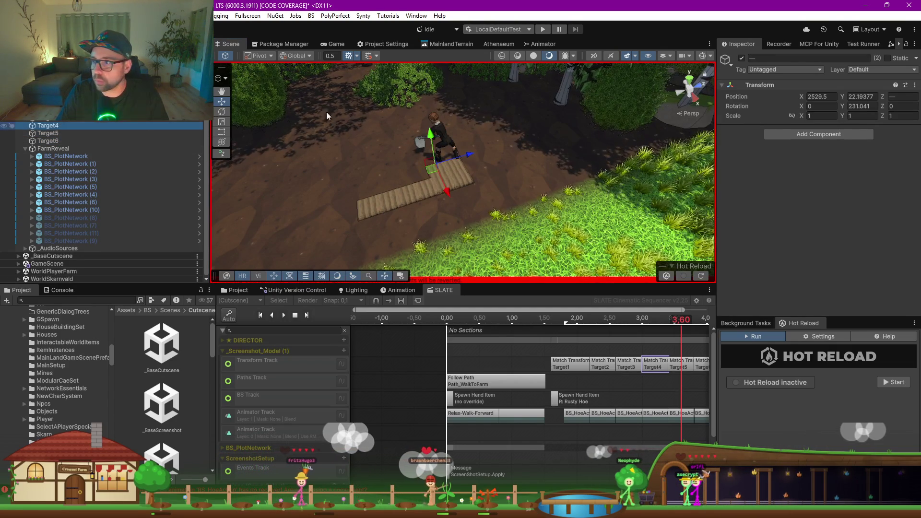
# Step: Paste Target4's world transform (X 2529, Z 1877.5, Y 141.041) onto Target5 and Target6, previewing to 3.9 s
pyautogui.click(916, 86)
pyautogui.moveTo(810, 209)
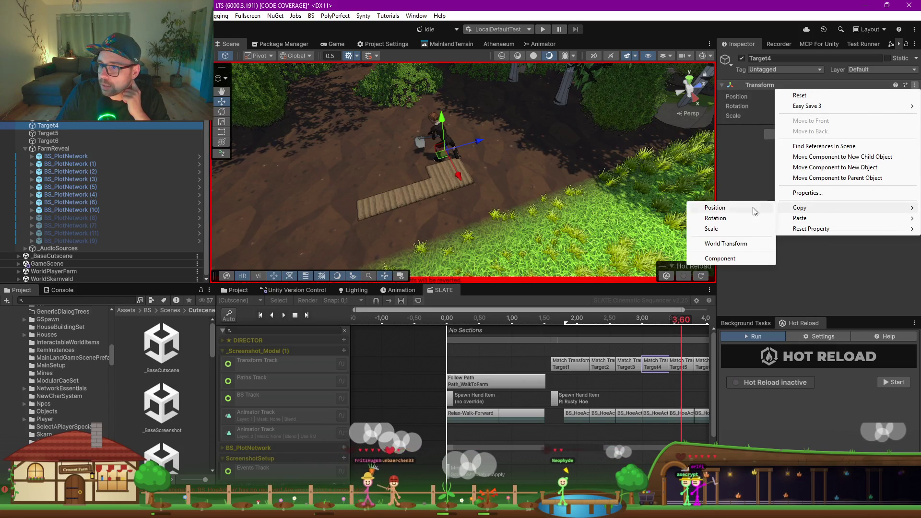
pyautogui.click(726, 244)
pyautogui.click(48, 141)
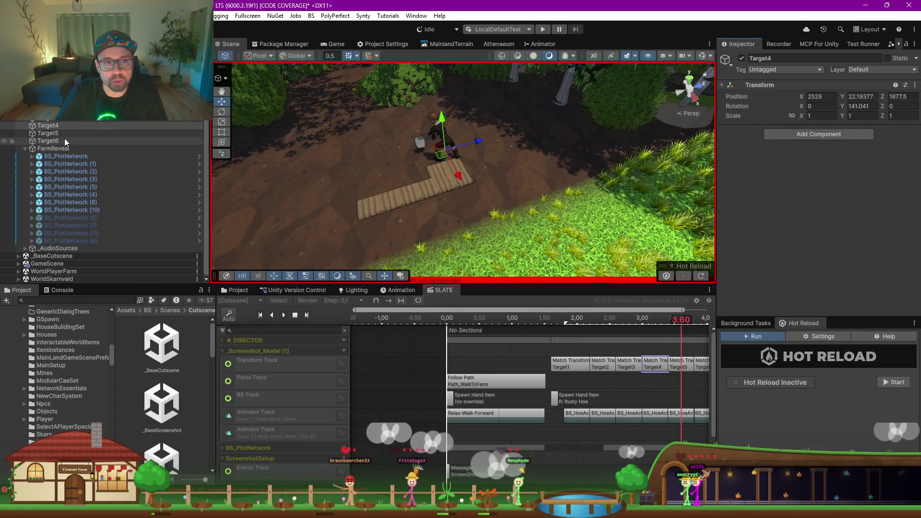
pyautogui.keyDown('shift'); pyautogui.click(48, 133); pyautogui.keyUp('shift')
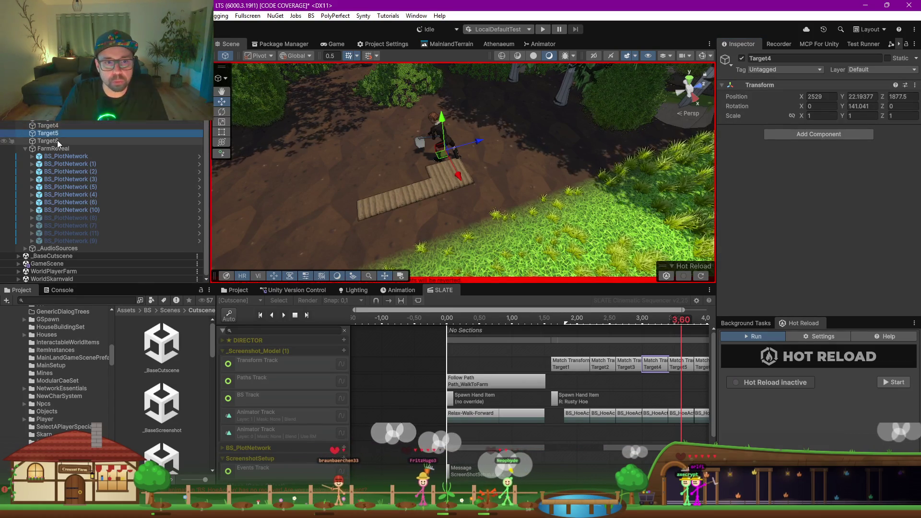
pyautogui.click(915, 85)
pyautogui.moveTo(812, 223)
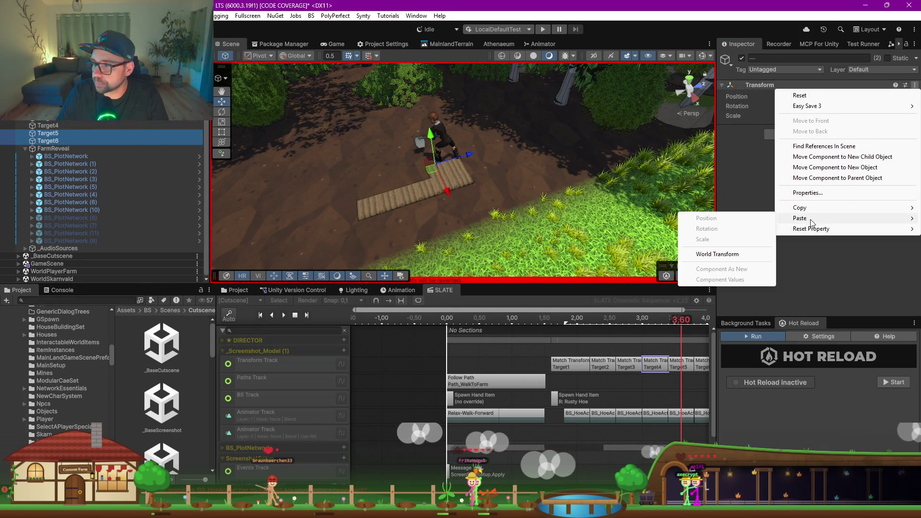
pyautogui.click(724, 256)
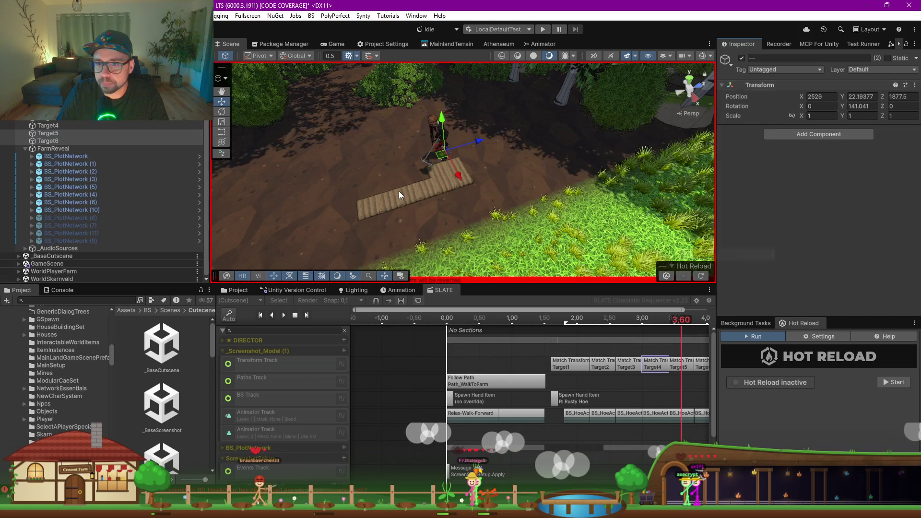
pyautogui.click(49, 135)
pyautogui.click(660, 321)
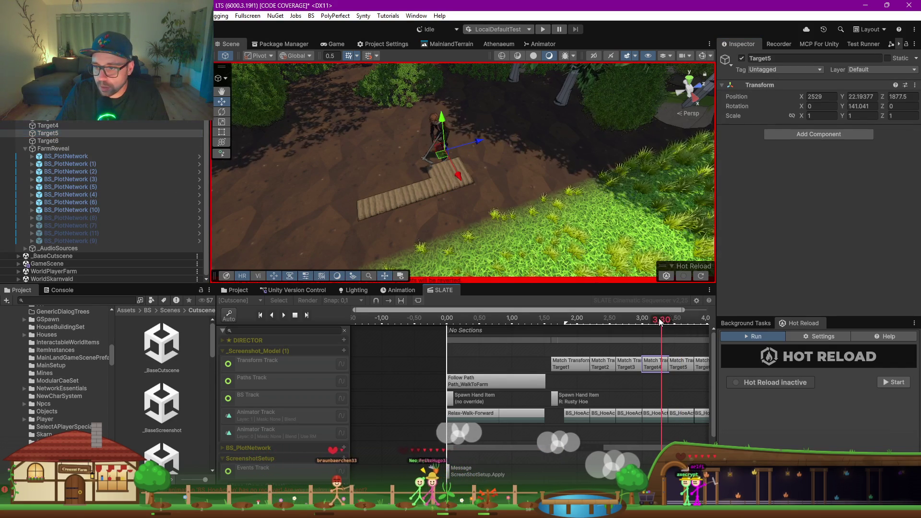
pyautogui.moveTo(665, 322); pyautogui.dragTo(701, 320)
# Step: Shorten the 8/12 reveal clip to end at 3.6 s and move the 10/12 clip to start there
pyautogui.scroll(-3, 575, 383)
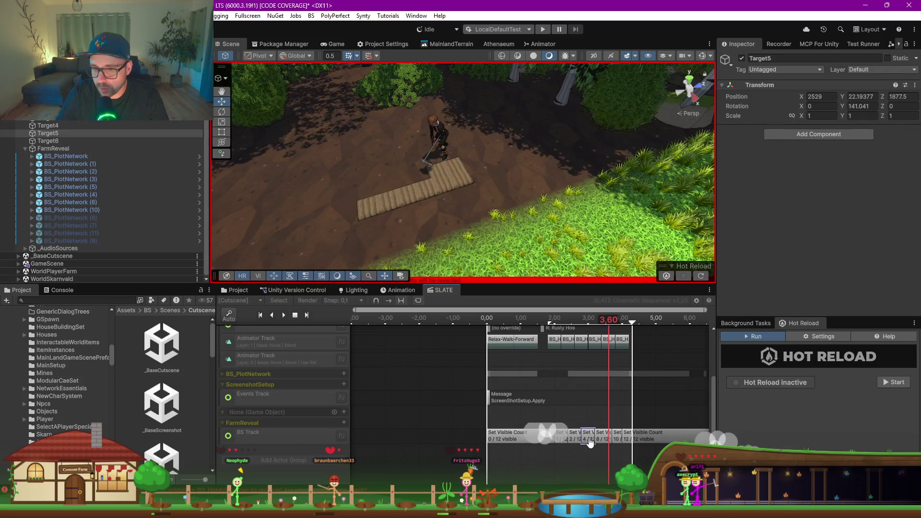
pyautogui.click(588, 434)
pyautogui.moveTo(608, 326)
pyautogui.mouseDown()
pyautogui.moveTo(586, 322)
pyautogui.moveTo(610, 324)
pyautogui.mouseUp()
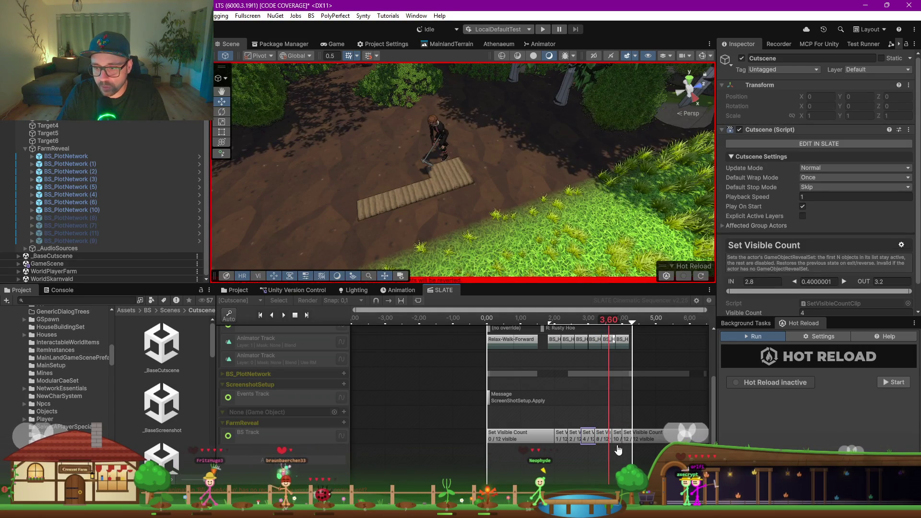
pyautogui.scroll(3, 615, 443)
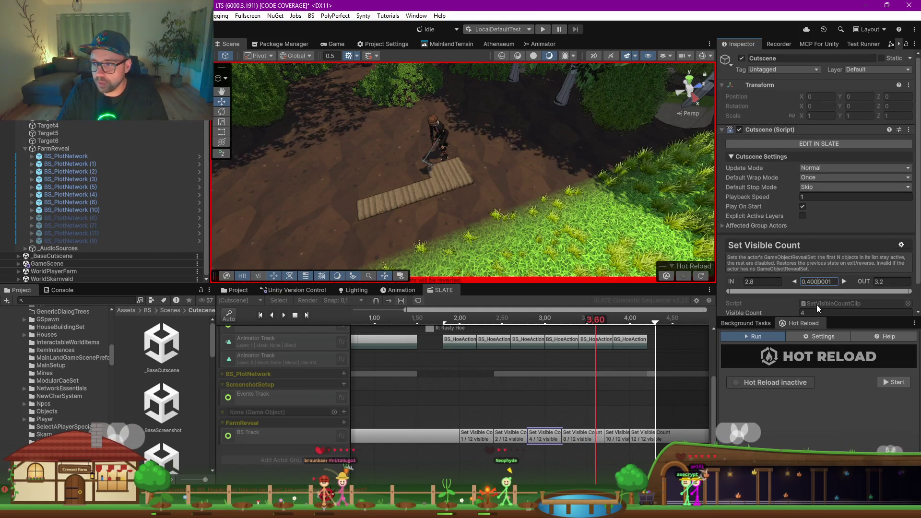
pyautogui.click(577, 436)
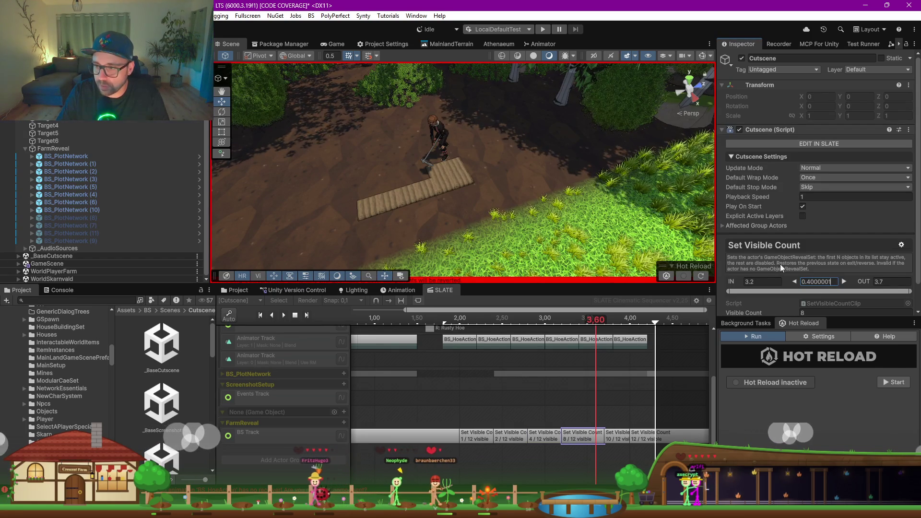
pyautogui.click(577, 441)
pyautogui.click(623, 440)
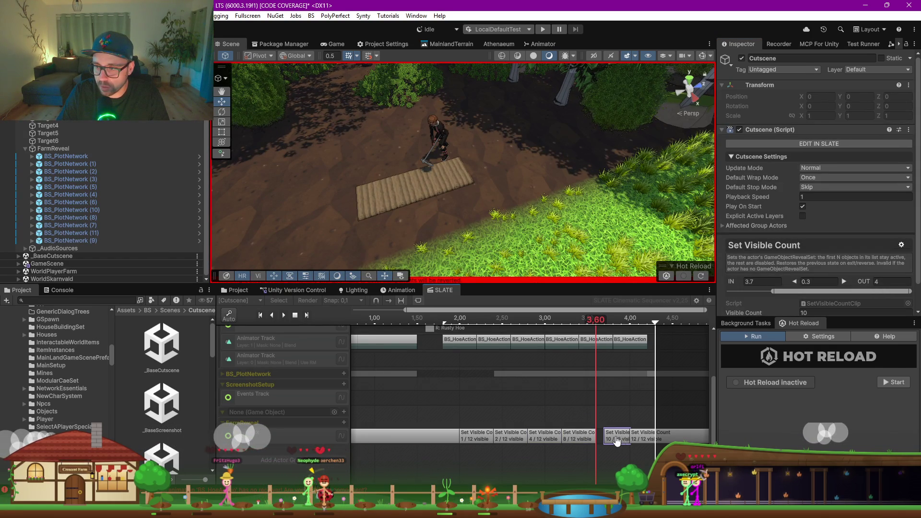
pyautogui.moveTo(617, 441); pyautogui.dragTo(611, 442)
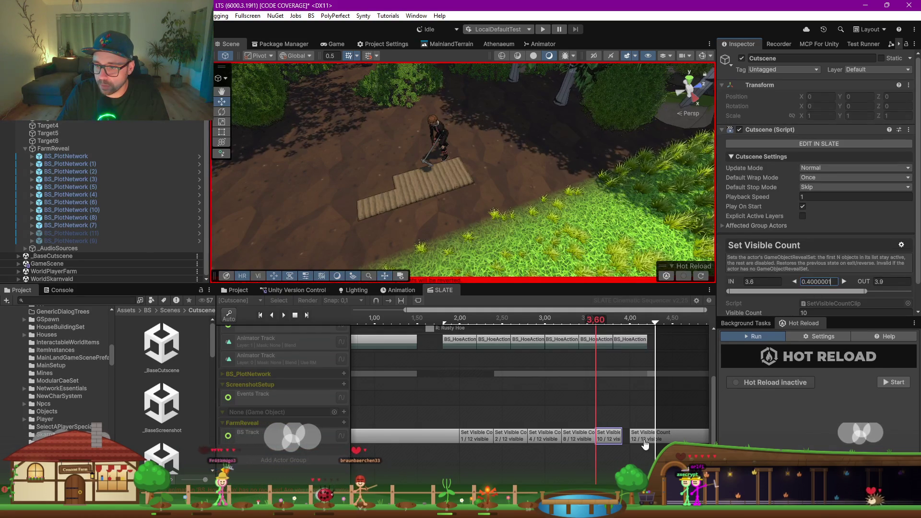
pyautogui.click(662, 439)
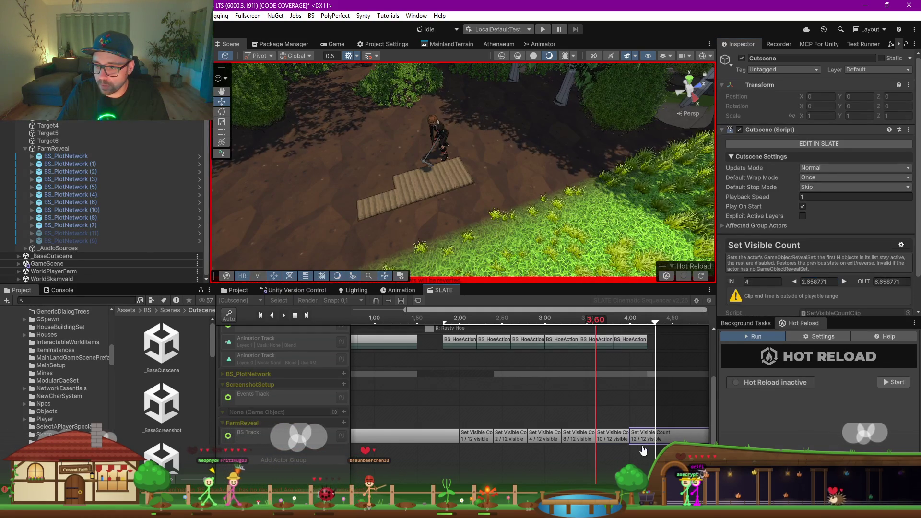
pyautogui.click(614, 441)
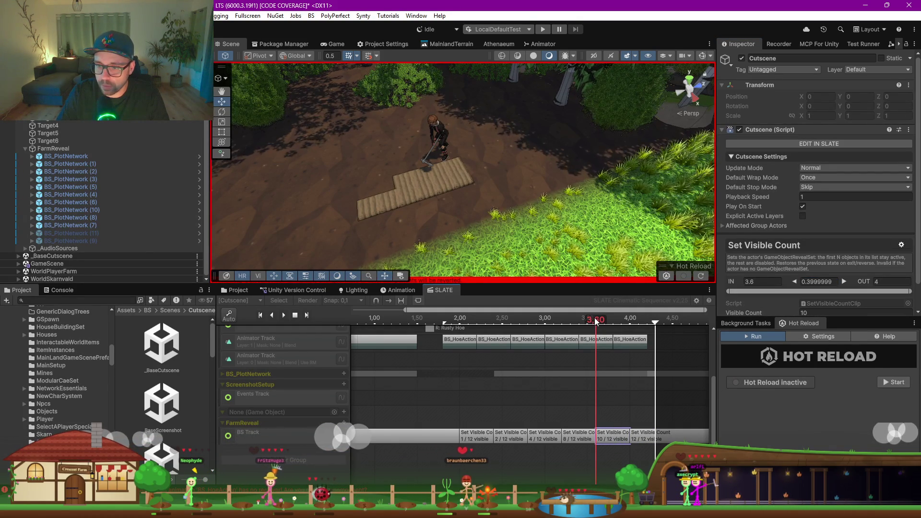
pyautogui.moveTo(596, 325)
pyautogui.mouseDown()
pyautogui.moveTo(563, 321)
pyautogui.moveTo(598, 321)
pyautogui.mouseUp()
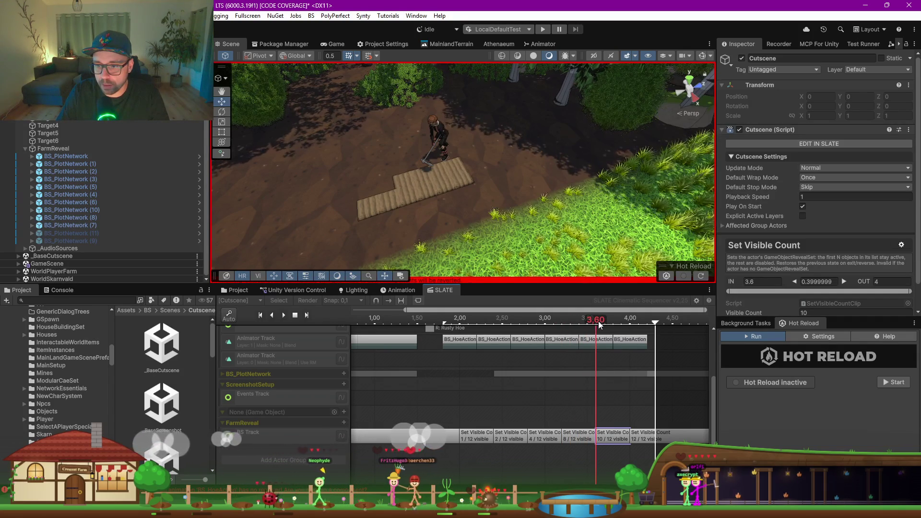
# Step: Move Target5 to Z 1876.5 and Target6 to Z 1875.5, then stop the preview
pyautogui.click(61, 133)
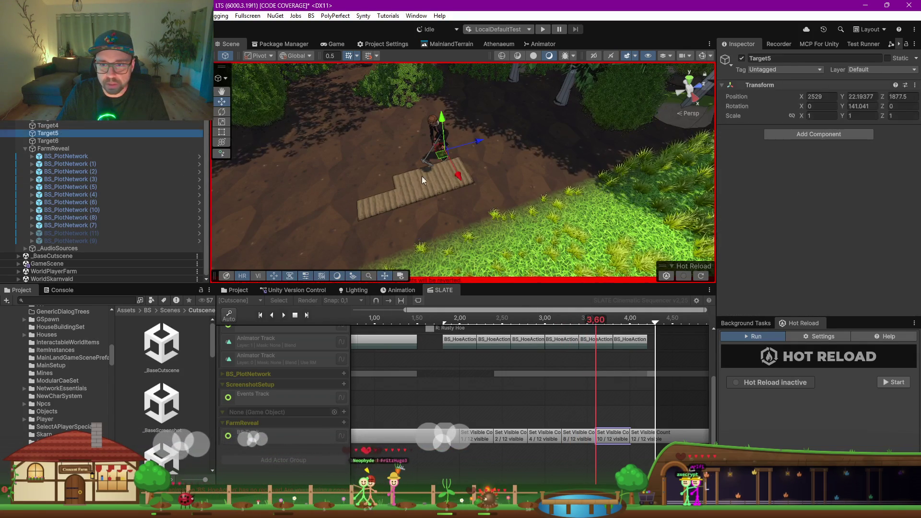
pyautogui.moveTo(482, 143); pyautogui.dragTo(455, 152)
pyautogui.click(627, 321)
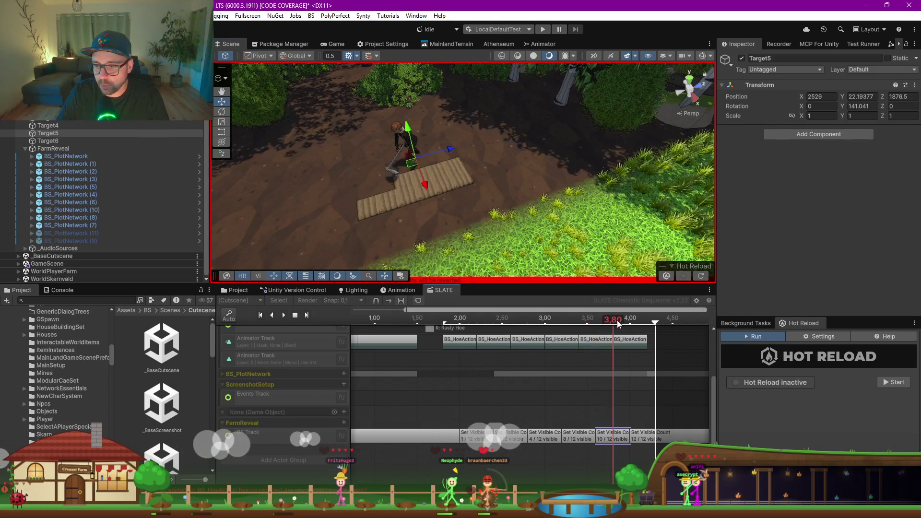
pyautogui.click(62, 141)
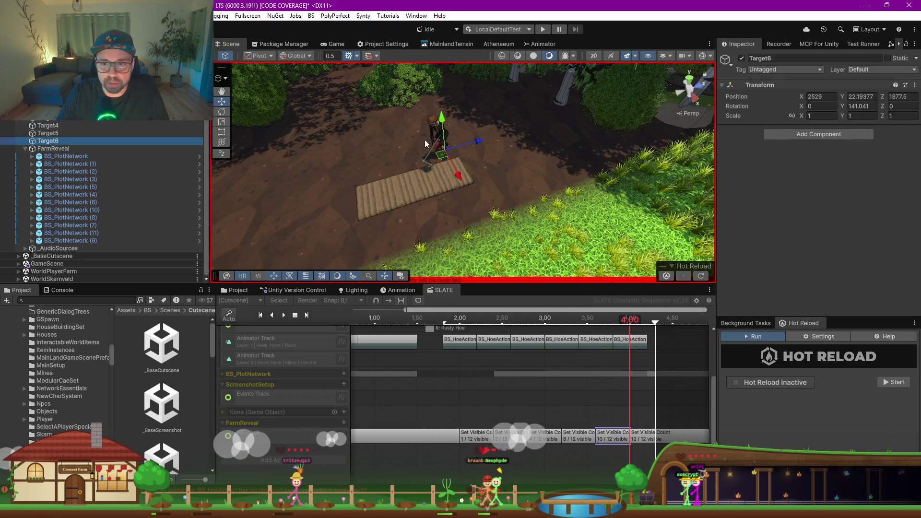
pyautogui.moveTo(482, 143); pyautogui.dragTo(416, 158)
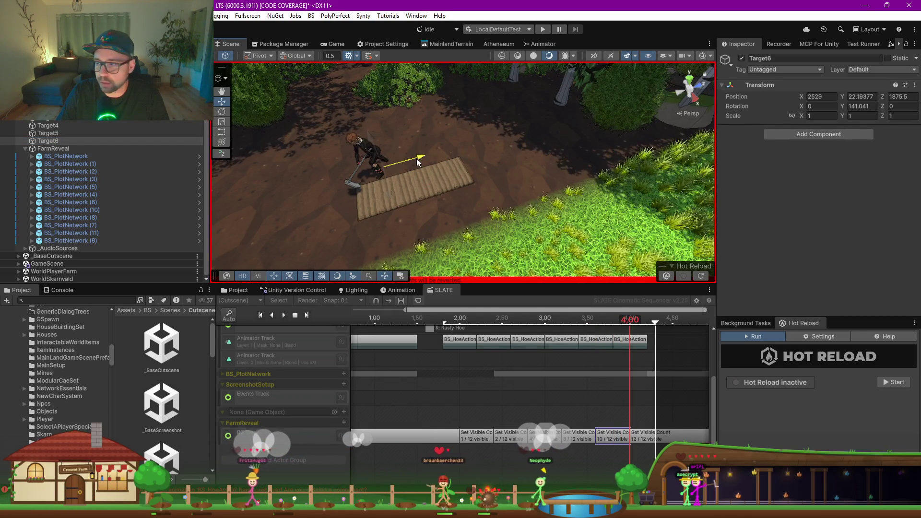
pyautogui.scroll(-4, 537, 216)
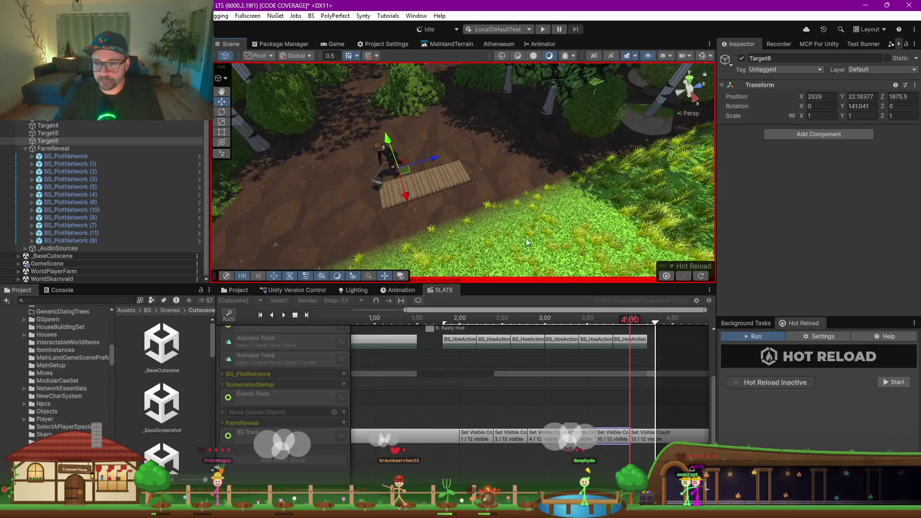
pyautogui.scroll(-3, 499, 400)
pyautogui.scroll(-3, 491, 388)
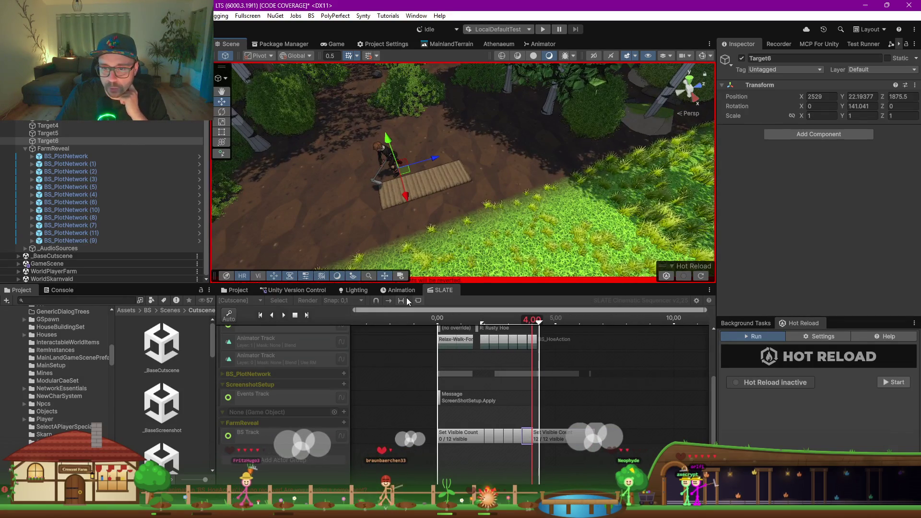
pyautogui.click(295, 316)
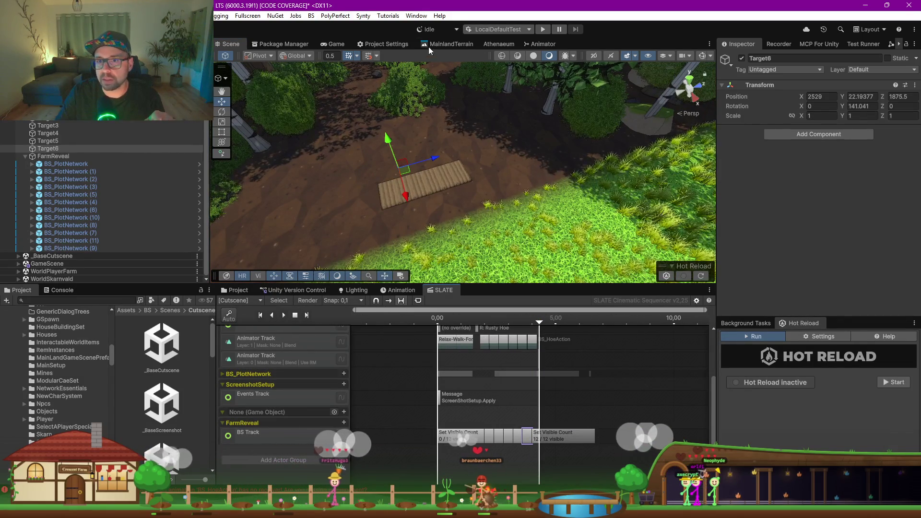
# Step: Play the cutscene in the Game view, pull the sequence end slightly earlier, and replay it
pyautogui.click(335, 44)
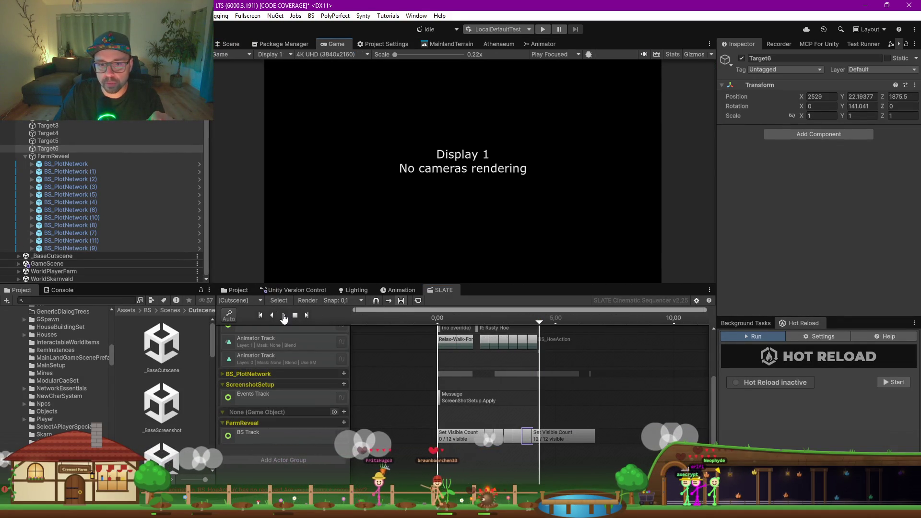
pyautogui.click(283, 316)
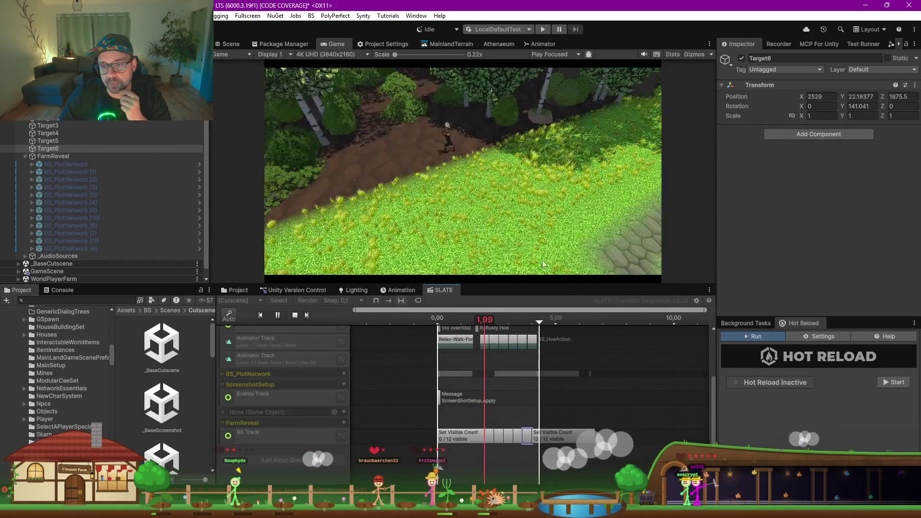
pyautogui.click(538, 330)
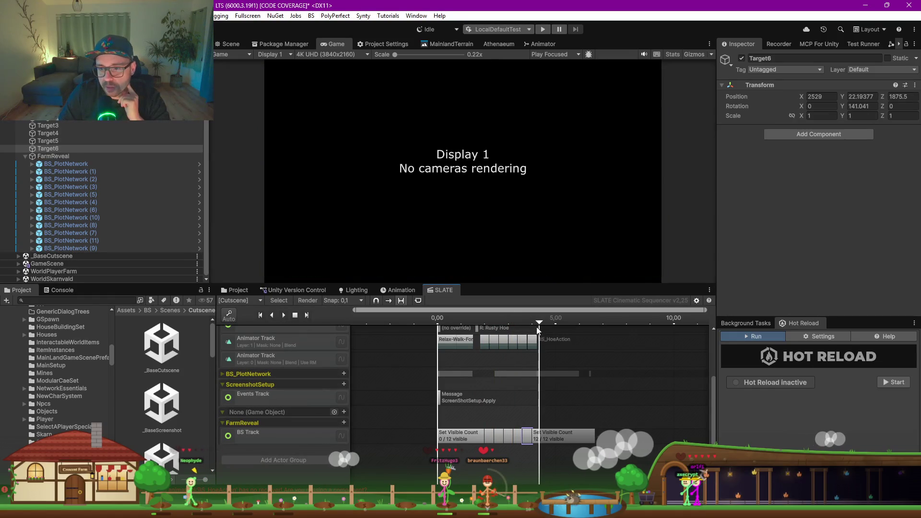
pyautogui.moveTo(538, 324); pyautogui.dragTo(536, 323)
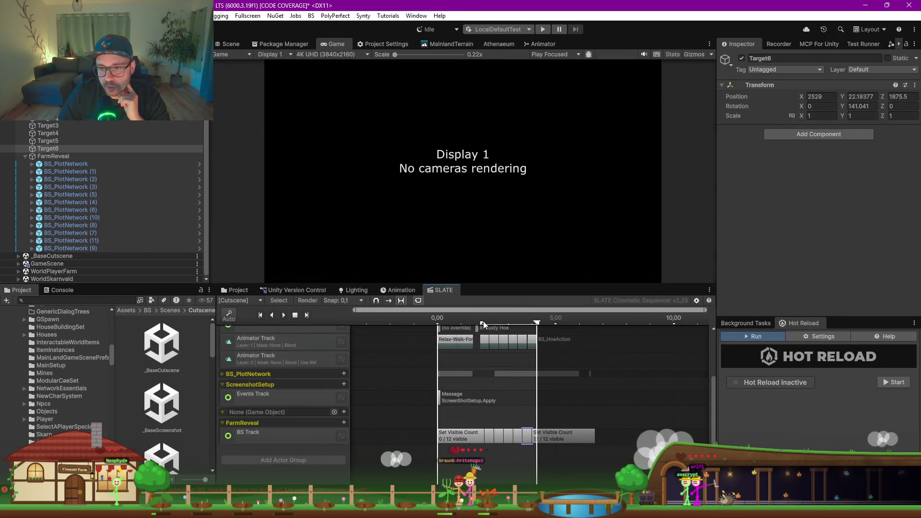
pyautogui.click(284, 315)
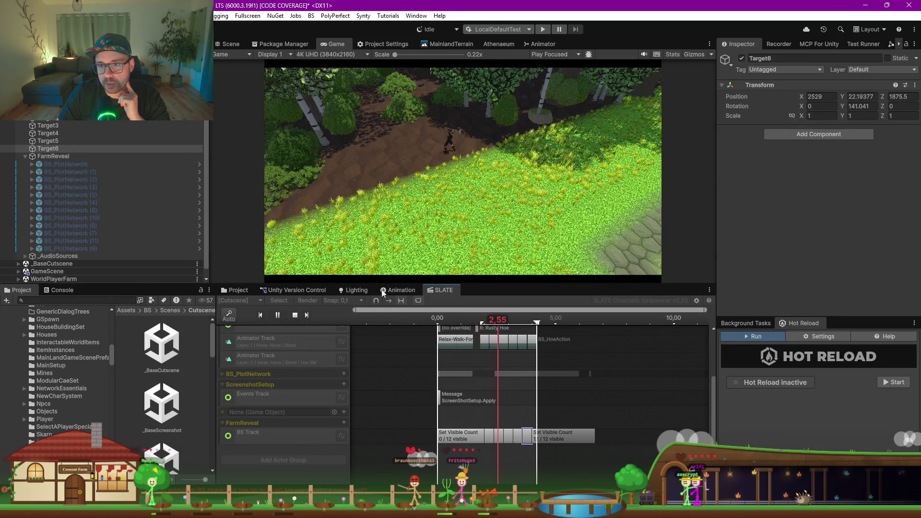
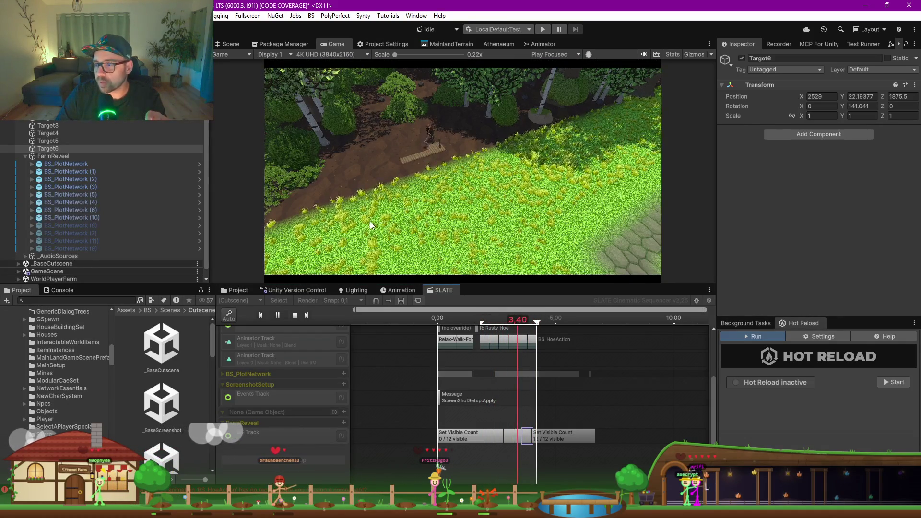
# Step: Stop the SLATE cutscene preview and clear the Console log
pyautogui.click(293, 316)
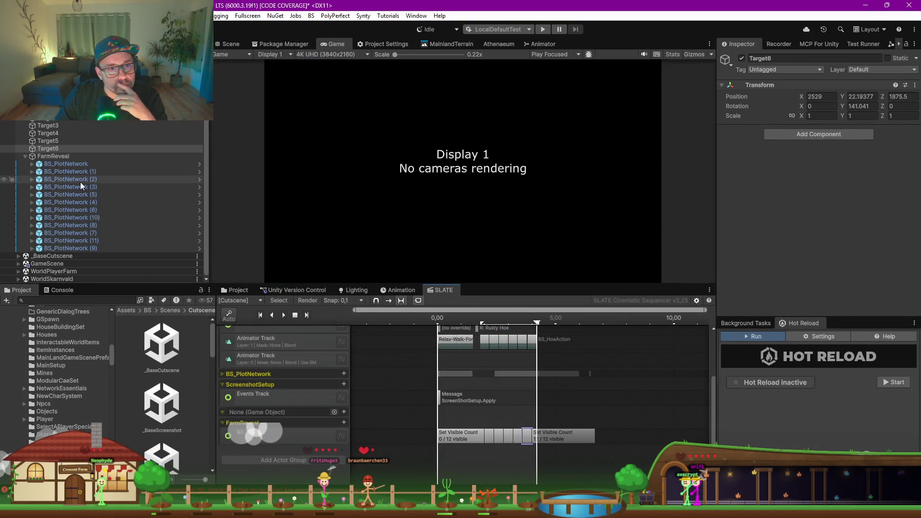
pyautogui.click(61, 288)
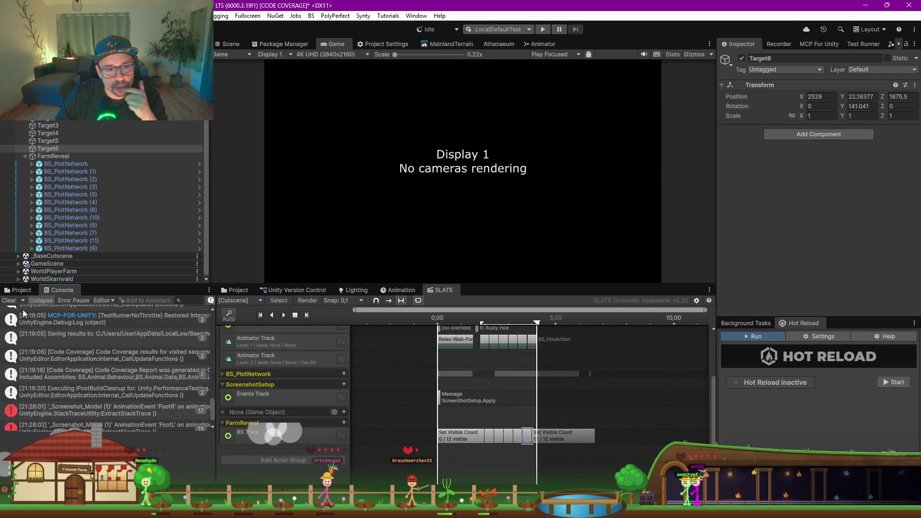
pyautogui.click(9, 301)
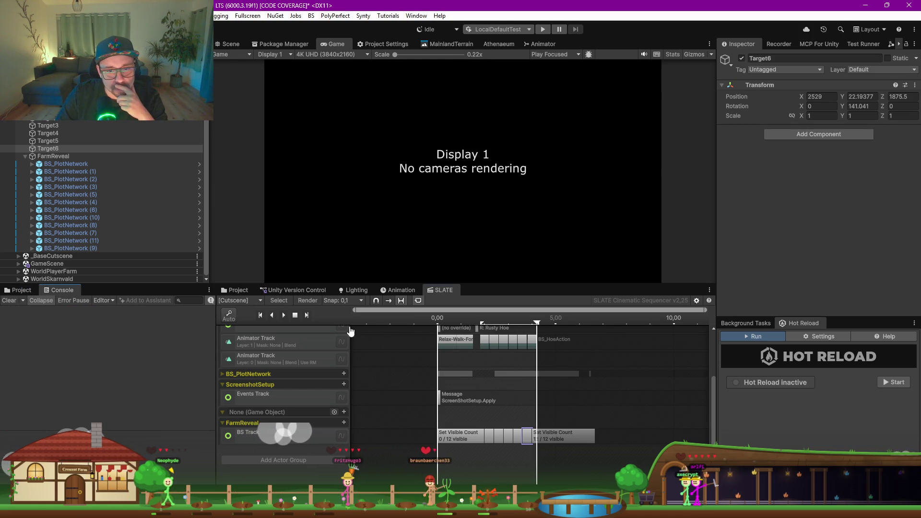
# Step: Preview the cutscene at 2.40 and inspect the OnToolAction animation-event error in a wider Console
pyautogui.click(495, 325)
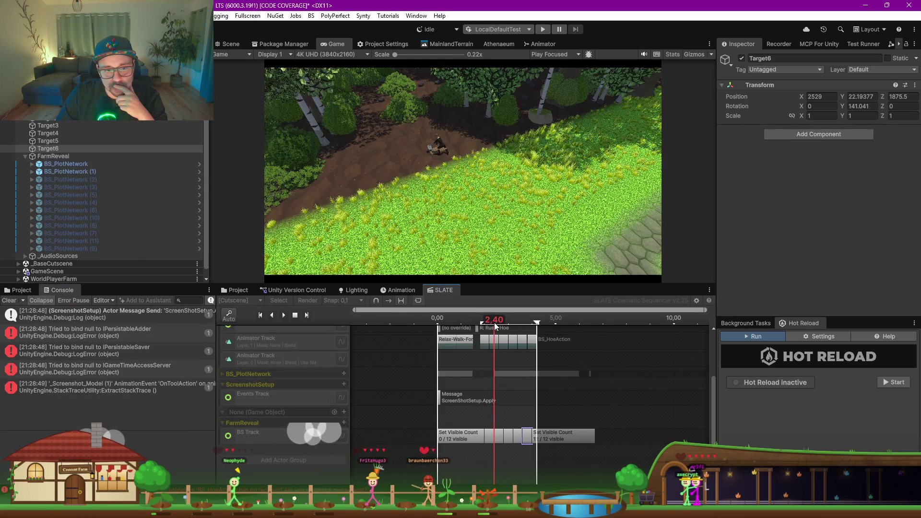
pyautogui.click(148, 392)
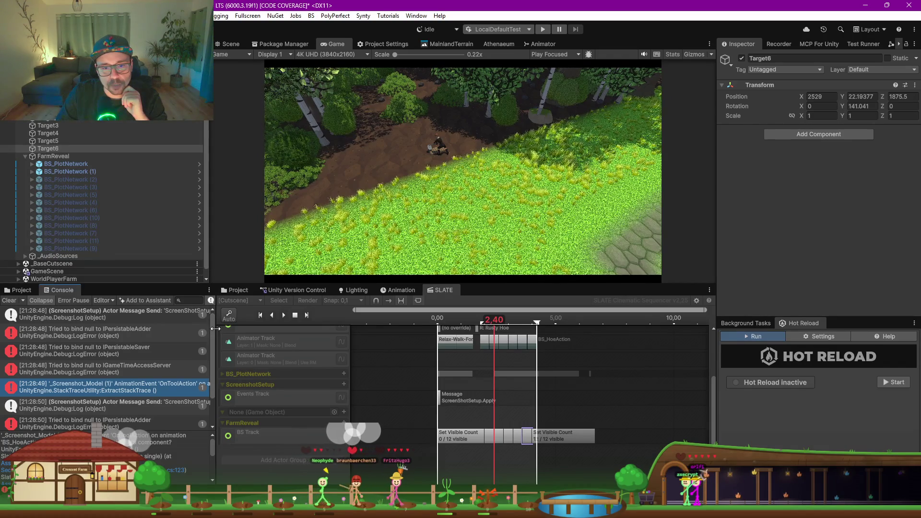
pyautogui.moveTo(215, 329); pyautogui.dragTo(265, 329)
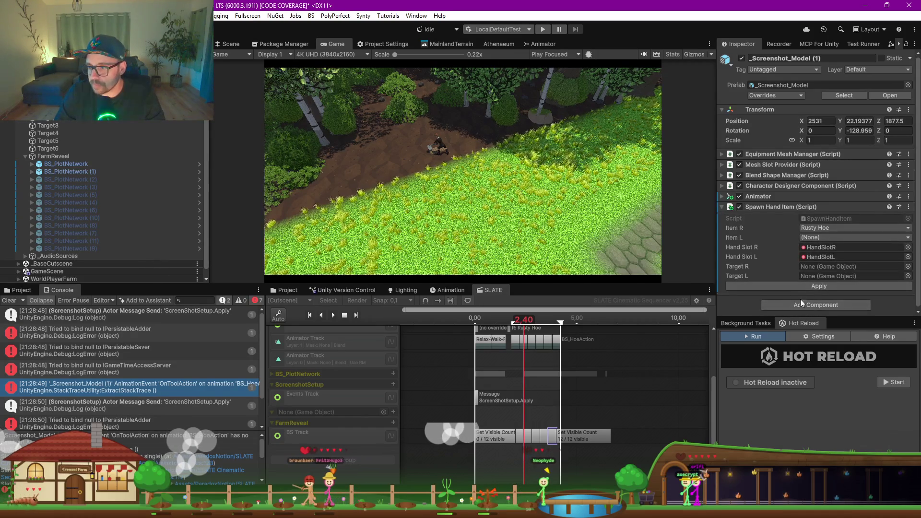
# Step: Add a Player Animation Helper component to _Screenshot_Model (1) via an 'anim helper' search
pyautogui.click(807, 306)
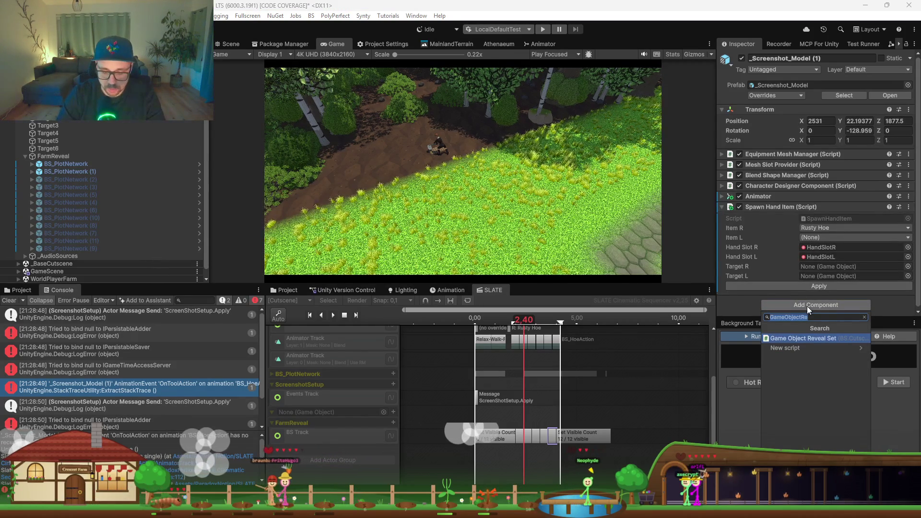
pyautogui.write('ANIM')
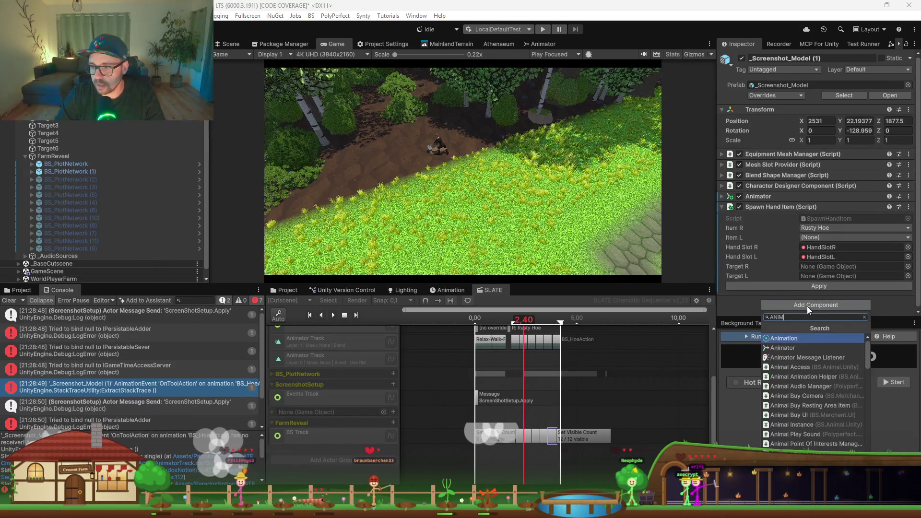
pyautogui.write(' HELPER')
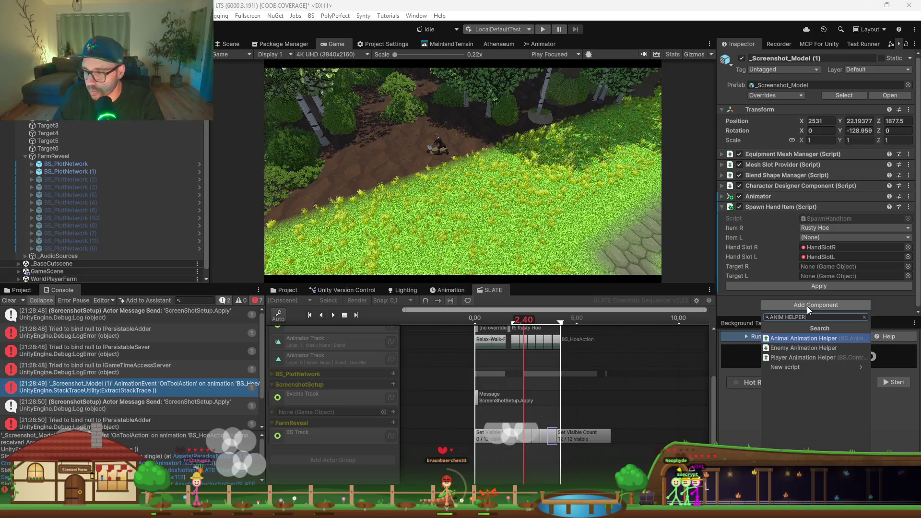
pyautogui.press('Down')
pyautogui.press('Down')
pyautogui.press('Return')
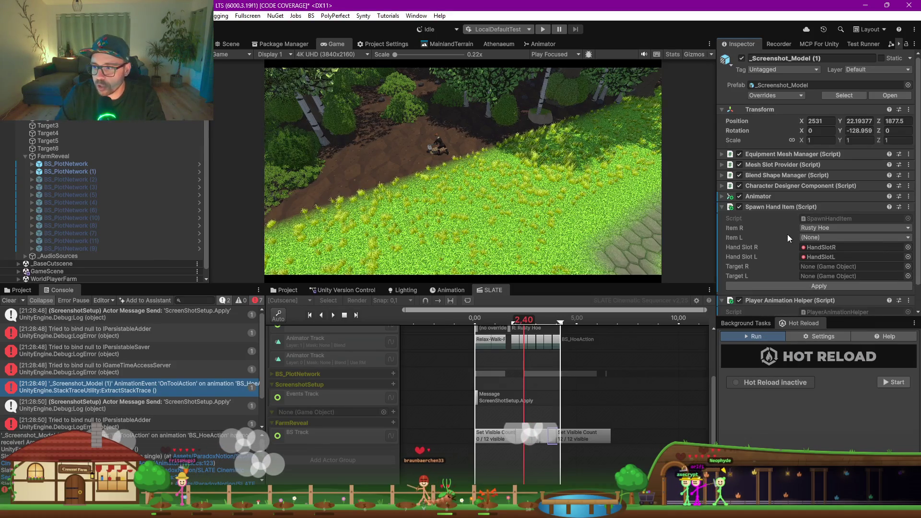
pyautogui.scroll(-2, 782, 228)
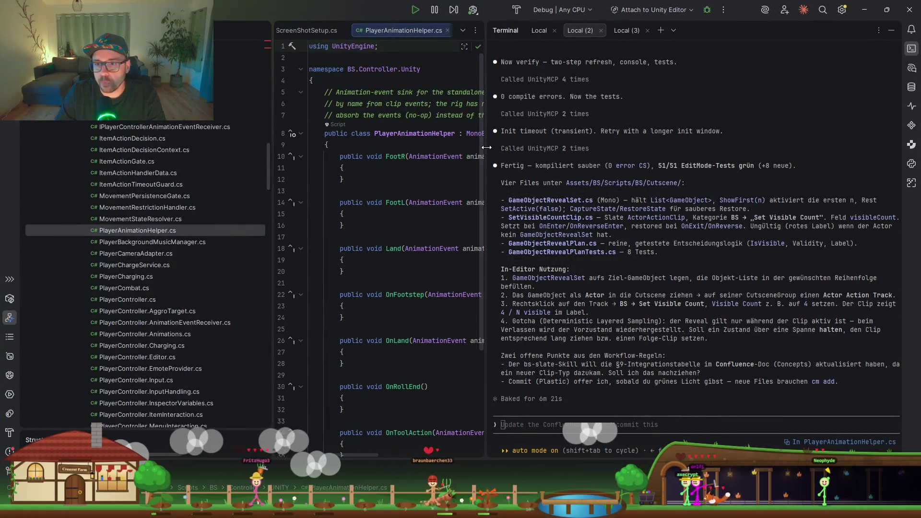
# Step: Widen Rider's code view, read PlayerAnimationHelper.cs's empty event handlers, then minimize Rider
pyautogui.moveTo(485, 149); pyautogui.dragTo(706, 150)
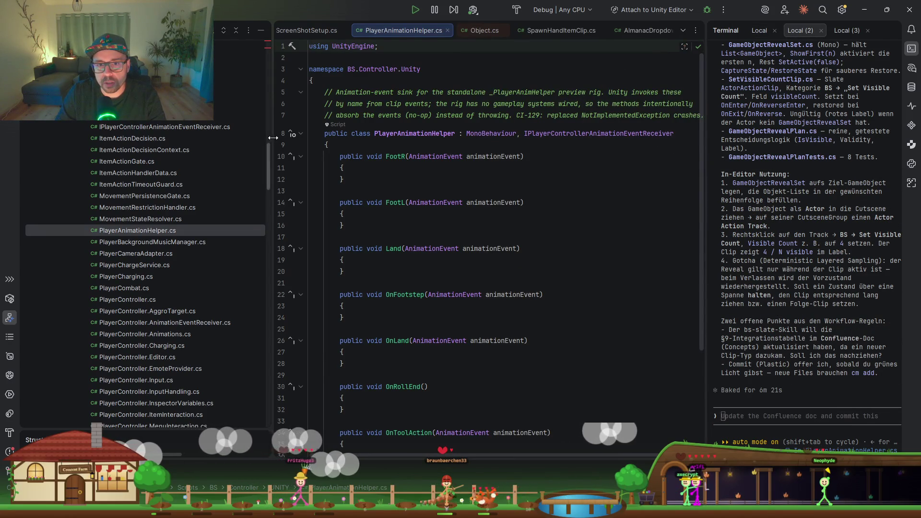
pyautogui.moveTo(272, 137); pyautogui.dragTo(158, 163)
pyautogui.scroll(-3, 358, 252)
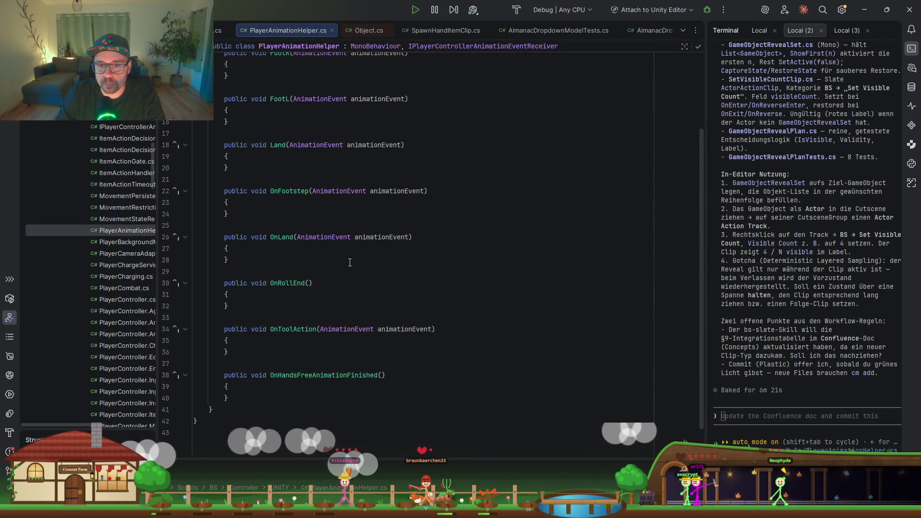
pyautogui.scroll(2, 360, 317)
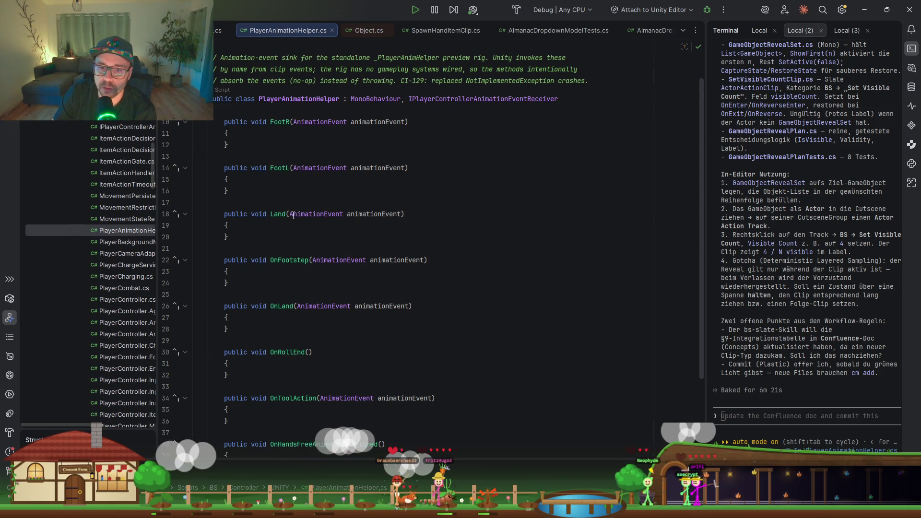
pyautogui.scroll(-2, 307, 231)
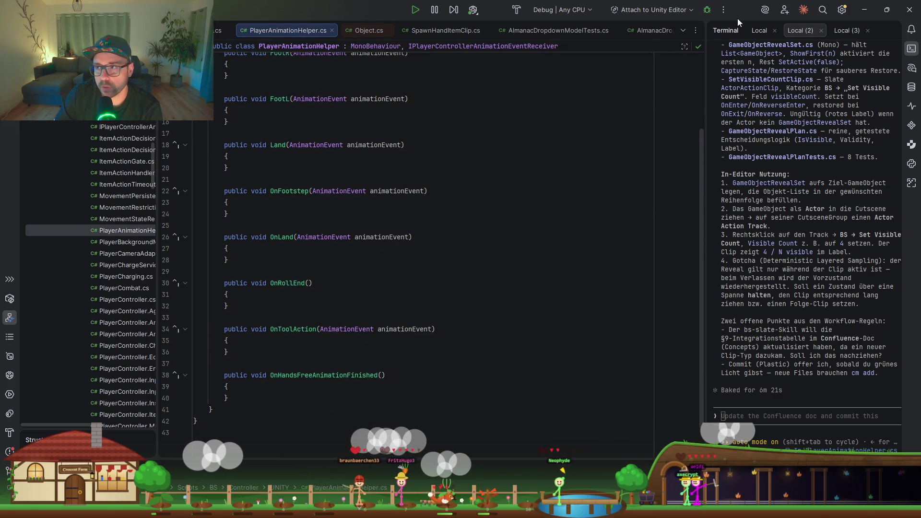
pyautogui.click(864, 9)
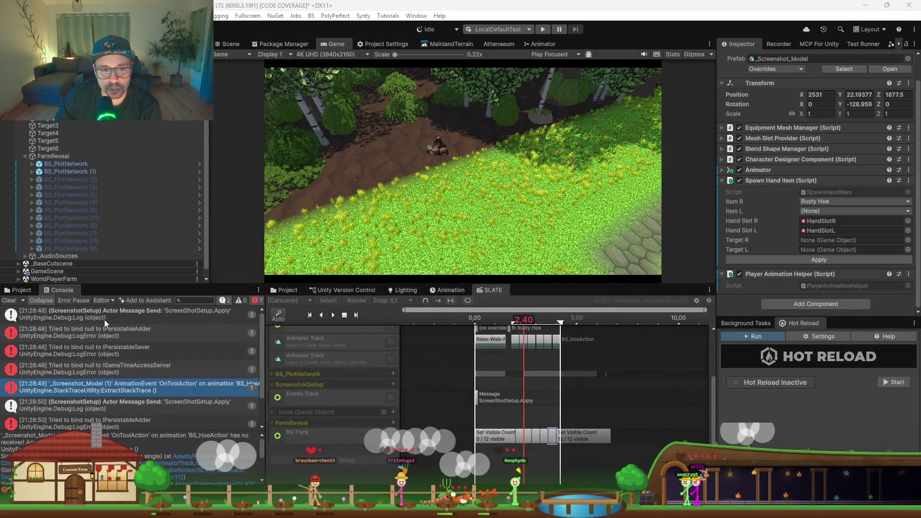
# Step: Clear the Console, scrub the cutscene past 2.40, and open PlayerAnimationHelper in the IDE
pyautogui.click(17, 301)
pyautogui.moveTo(524, 320)
pyautogui.mouseDown()
pyautogui.moveTo(552, 320)
pyautogui.moveTo(518, 320)
pyautogui.moveTo(559, 310)
pyautogui.moveTo(549, 310)
pyautogui.mouseUp()
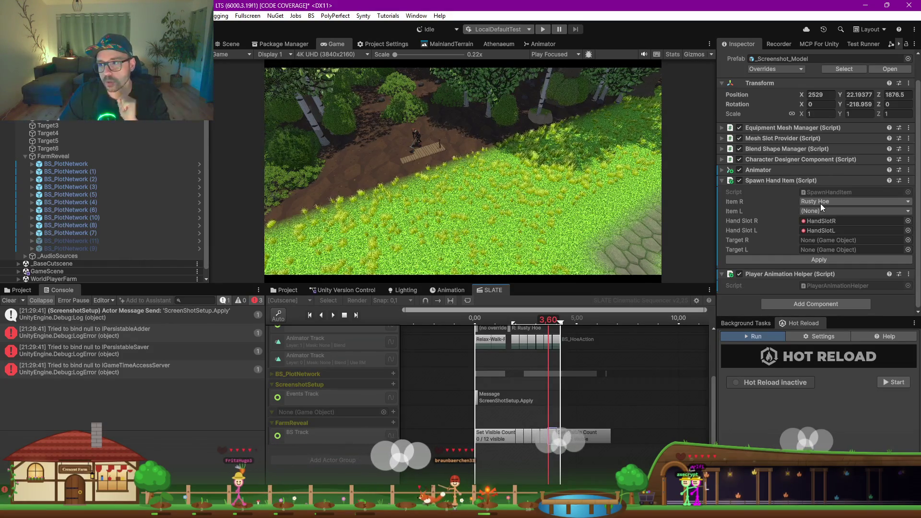
pyautogui.doubleClick(826, 286)
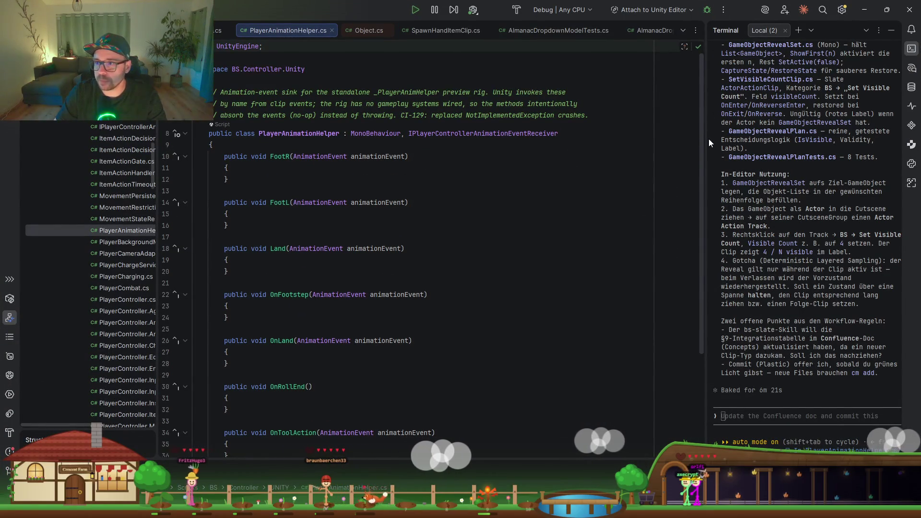
# Step: Start Claude Code in a new, wider Rider terminal session
pyautogui.moveTo(706, 138); pyautogui.dragTo(595, 138)
pyautogui.click(736, 30)
pyautogui.write('CLAUDE')
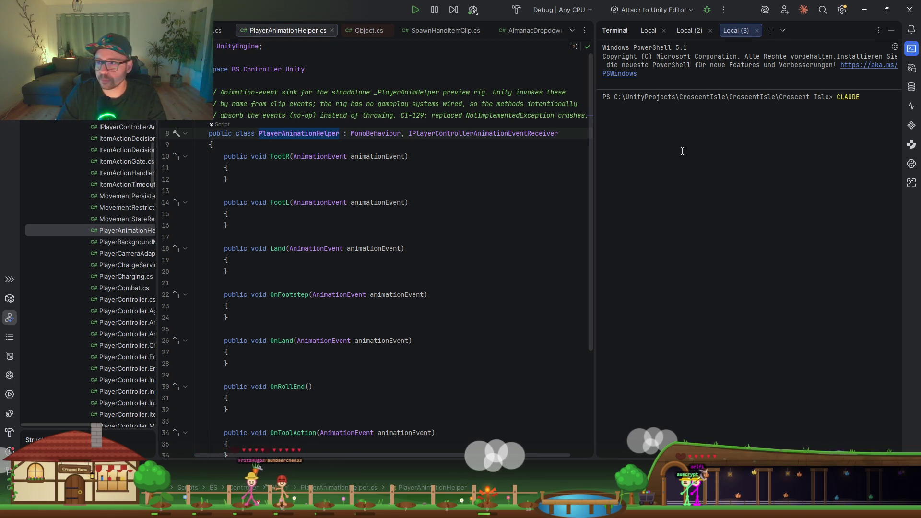
pyautogui.press('Return')
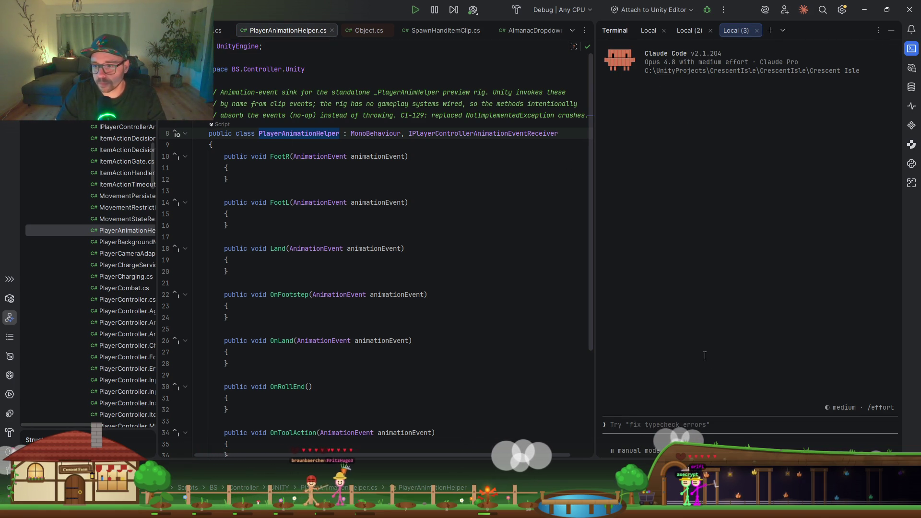
# Step: Draft a request for OnToolAction to find the sibling SpawnHandItem and play its sound
pyautogui.write('PlayerAnimationHelper soll on')
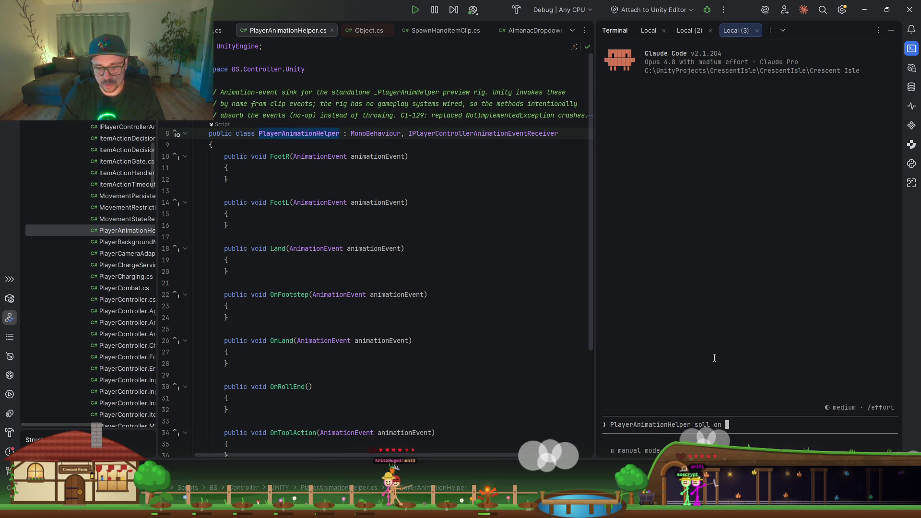
pyautogui.press('BackSpace')
pyautogui.press('BackSpace')
pyautogui.press('BackSpace')
pyautogui.write('O')
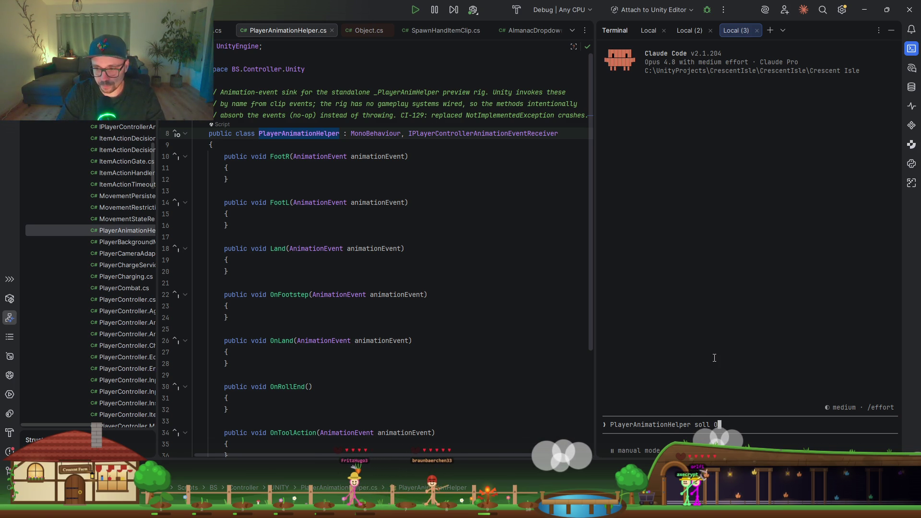
pyautogui.write('nToolAc')
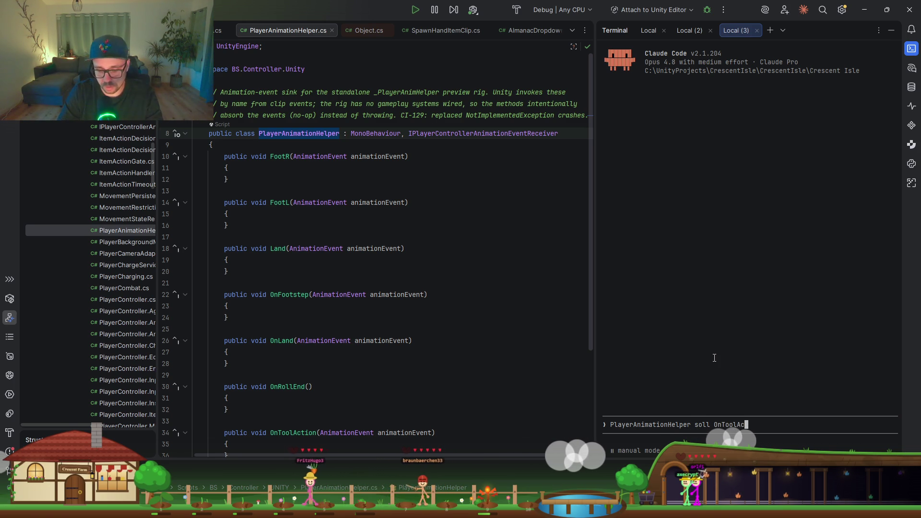
pyautogui.write('tion ')
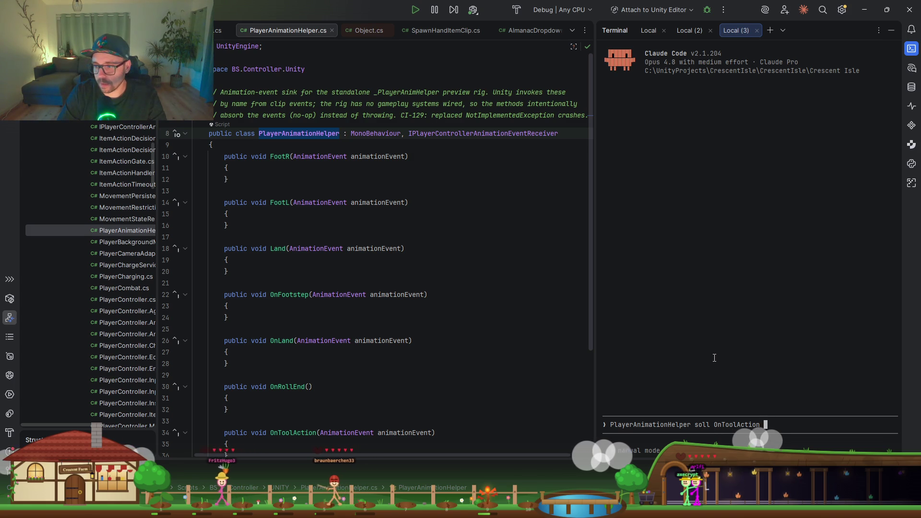
pyautogui.write('das geschwister Mono')
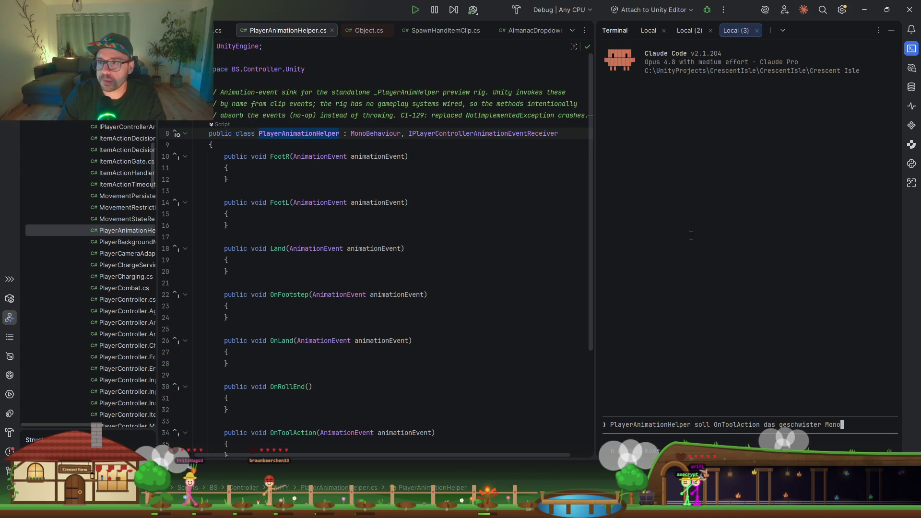
pyautogui.moveTo(736, 8); pyautogui.dragTo(378, 264)
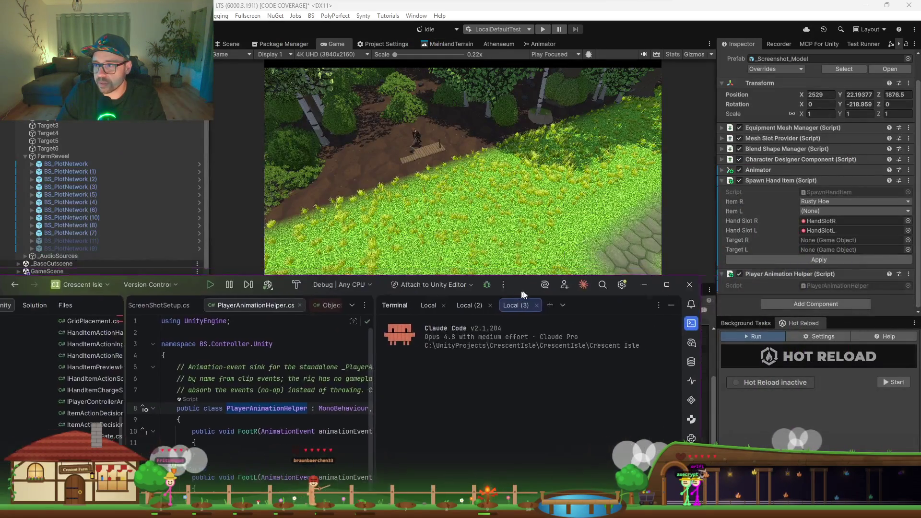
pyautogui.doubleClick(378, 264)
pyautogui.write('Spawn Hand')
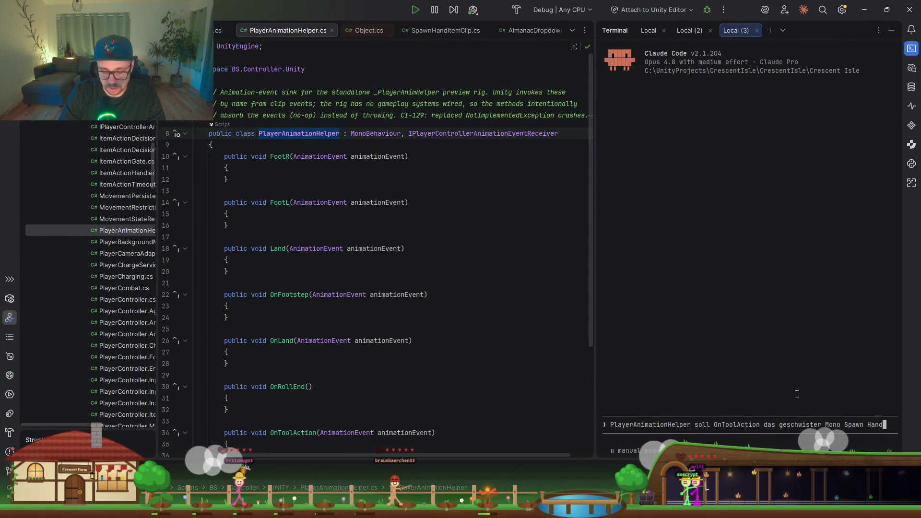
pyautogui.write('tem')
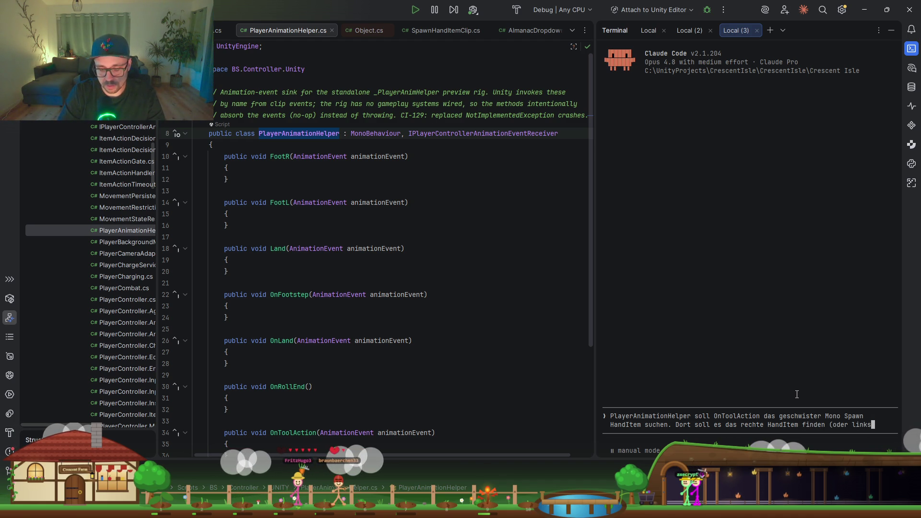
pyautogui.write('er gar nichts) und den konfigurieretn Sound an der entsprechenden')
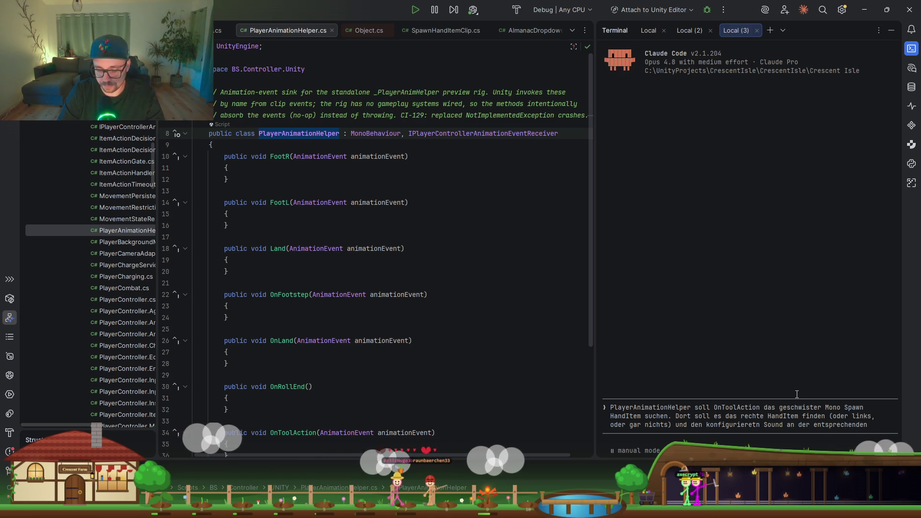
# Step: Finish and send the OnToolAction sound request to Claude Code, then return to Unity
pyautogui.write('le absopielem')
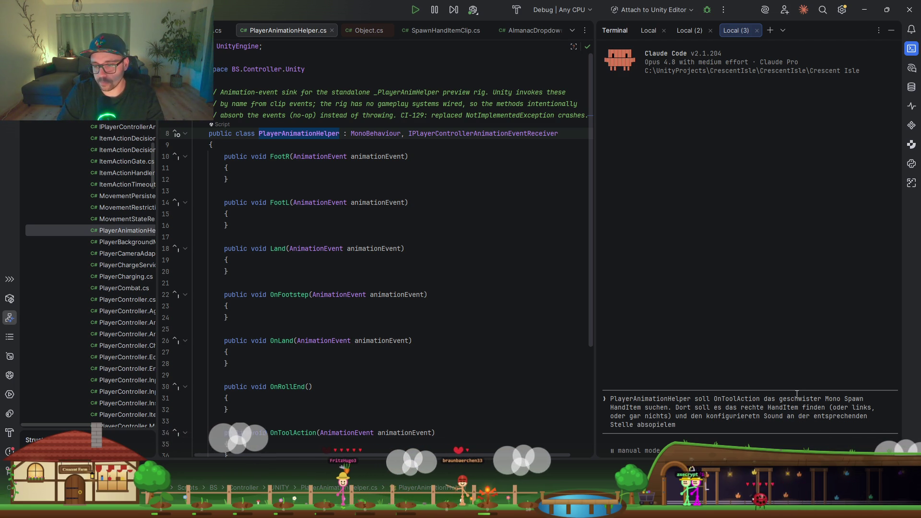
pyautogui.press('Return')
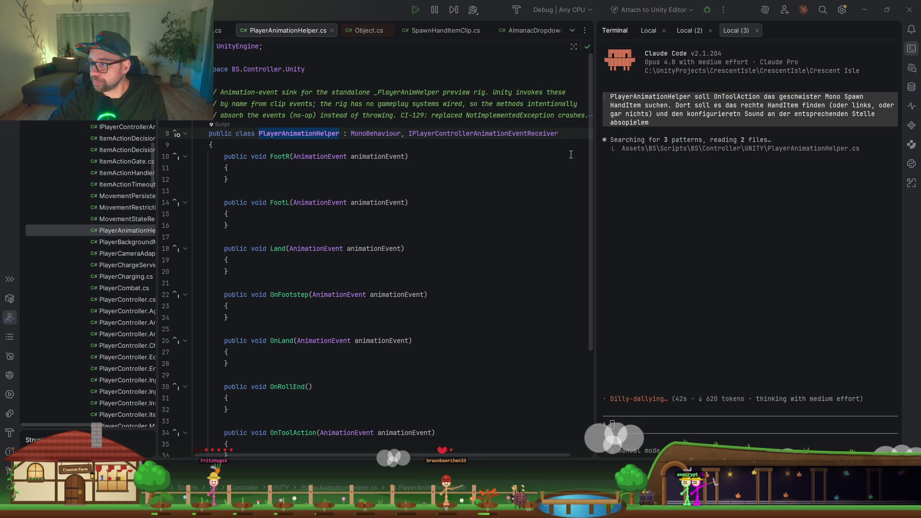
pyautogui.hotkey('alt', 'Tab')
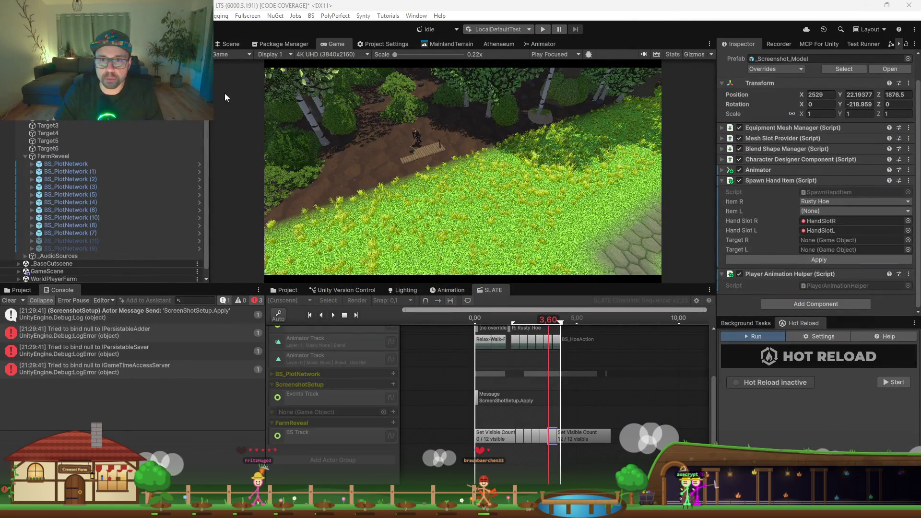
# Step: Open the Athenaeum browser and list the Config > AudioConfigs assets
pyautogui.click(494, 44)
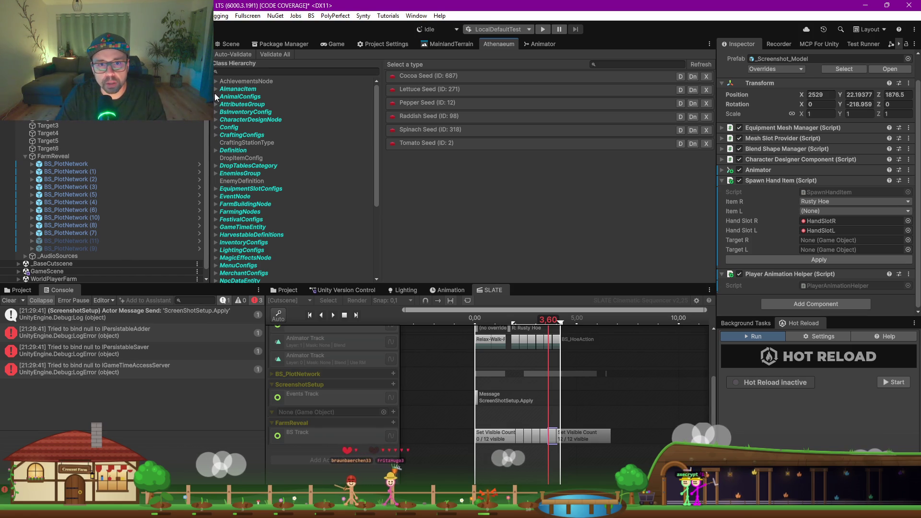
pyautogui.click(214, 128)
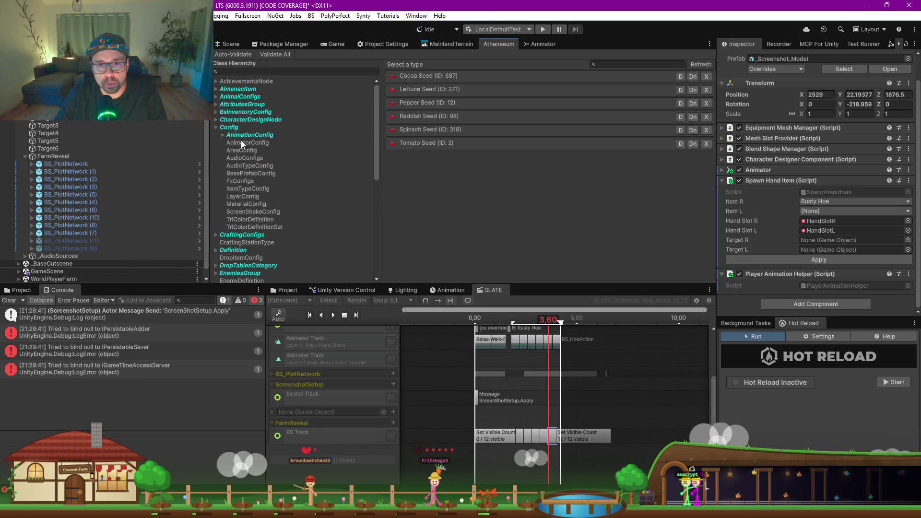
pyautogui.click(244, 157)
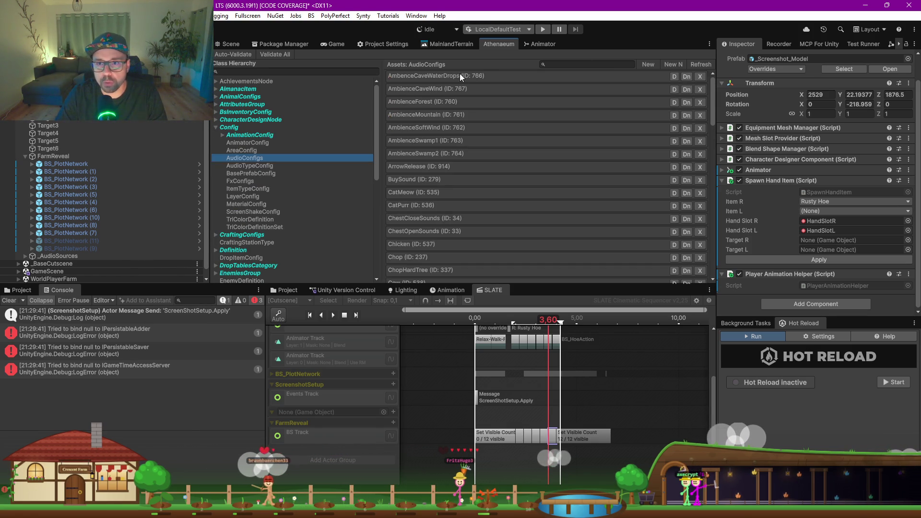
# Step: Try 'hoe' and 'ac' searches, then clear the search and browse every AudioConfigs entry
pyautogui.click(560, 66)
pyautogui.write('hoe')
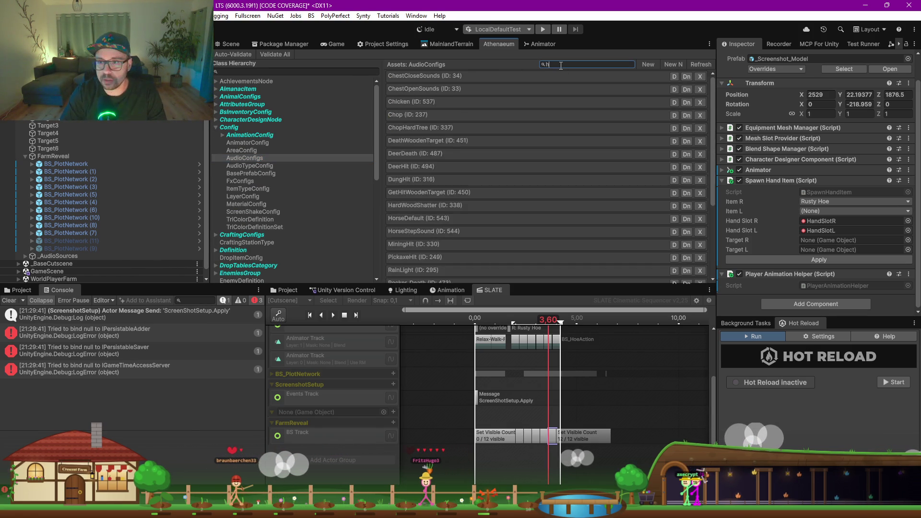
pyautogui.press('BackSpace')
pyautogui.press('BackSpace')
pyautogui.press('BackSpace')
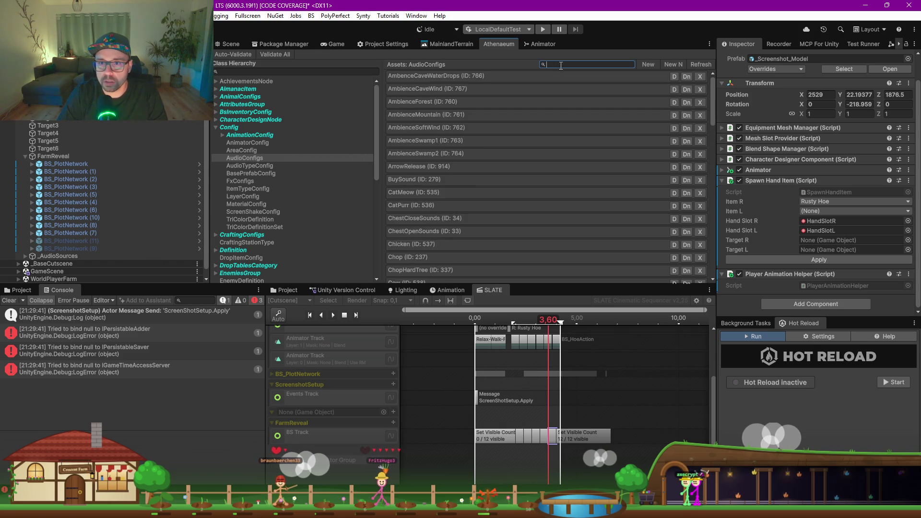
pyautogui.write('ac')
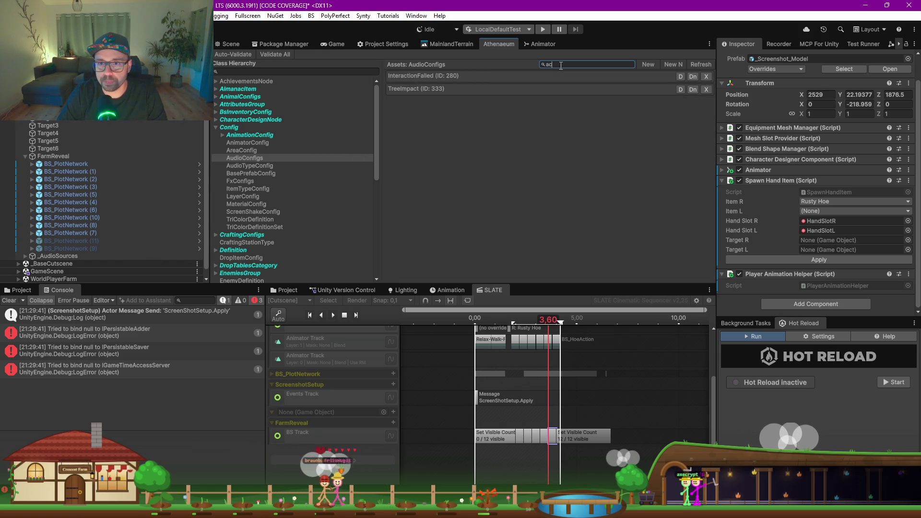
pyautogui.press('BackSpace')
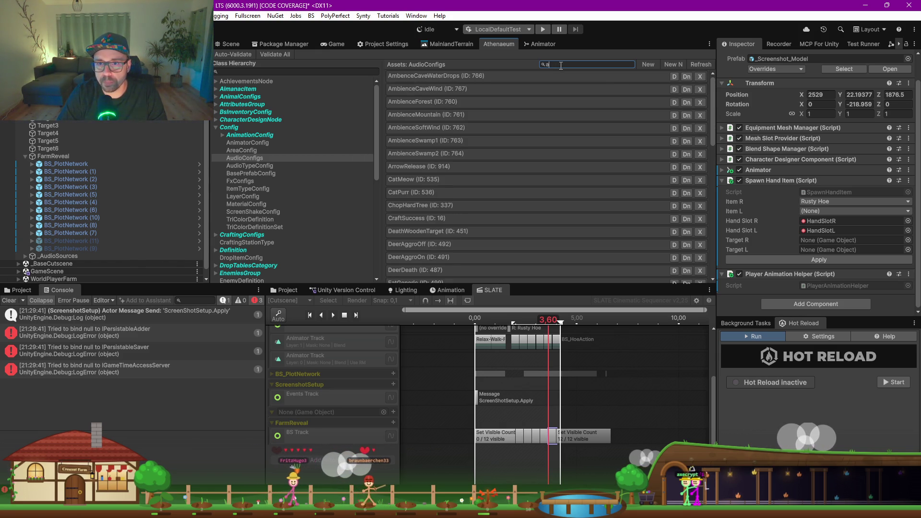
pyautogui.press('BackSpace')
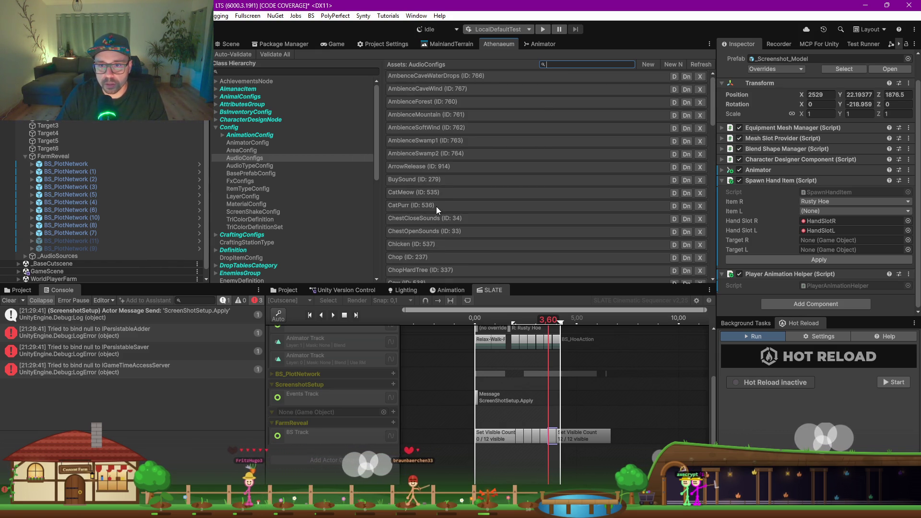
pyautogui.scroll(-3, 436, 206)
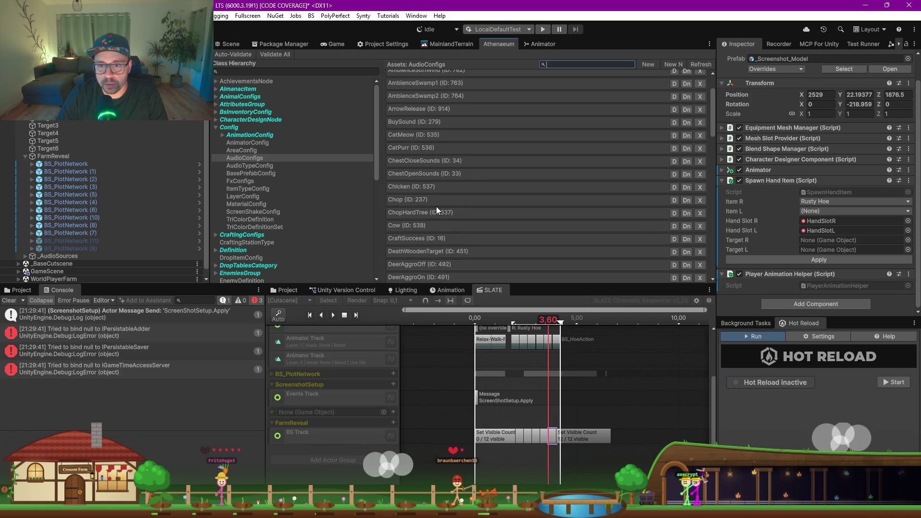
pyautogui.scroll(-3, 234, 220)
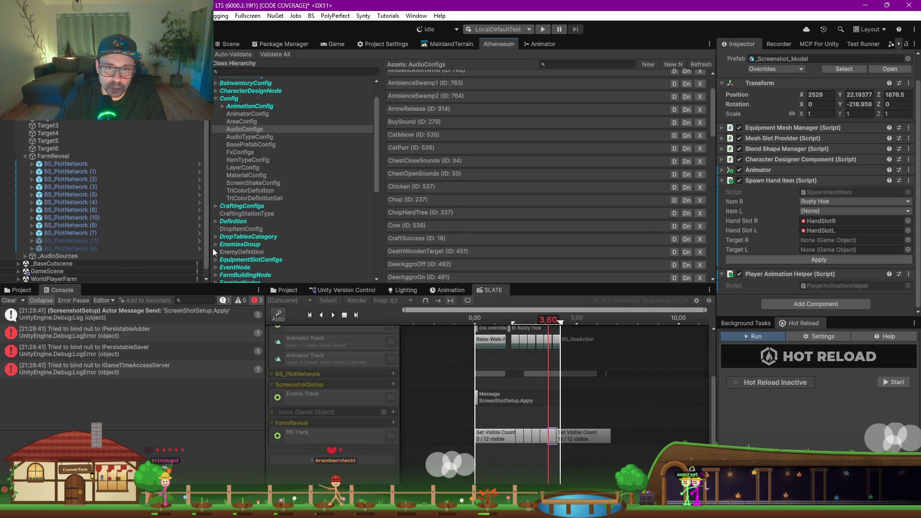
pyautogui.scroll(3, 213, 252)
# Step: Find the Rusty Hoe in AlmanacItem via a 'hoe' search and check its Audio Configs
pyautogui.click(216, 97)
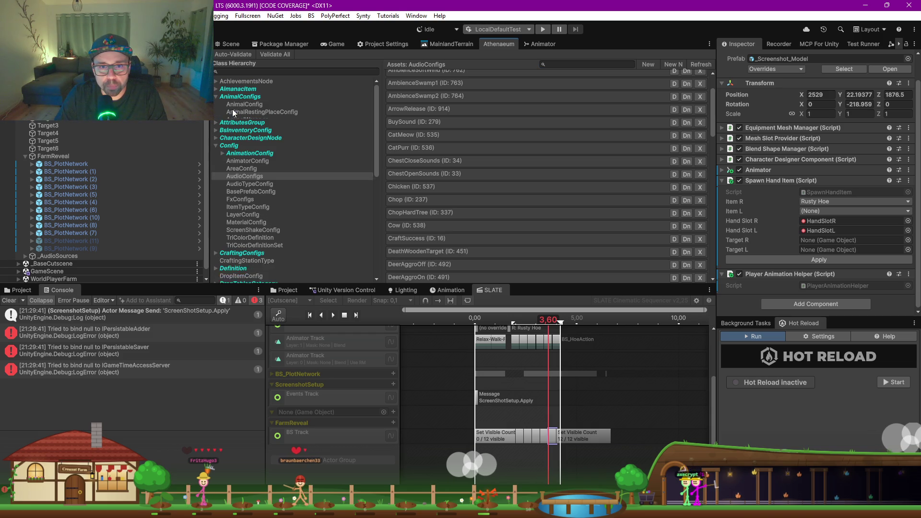
pyautogui.click(239, 88)
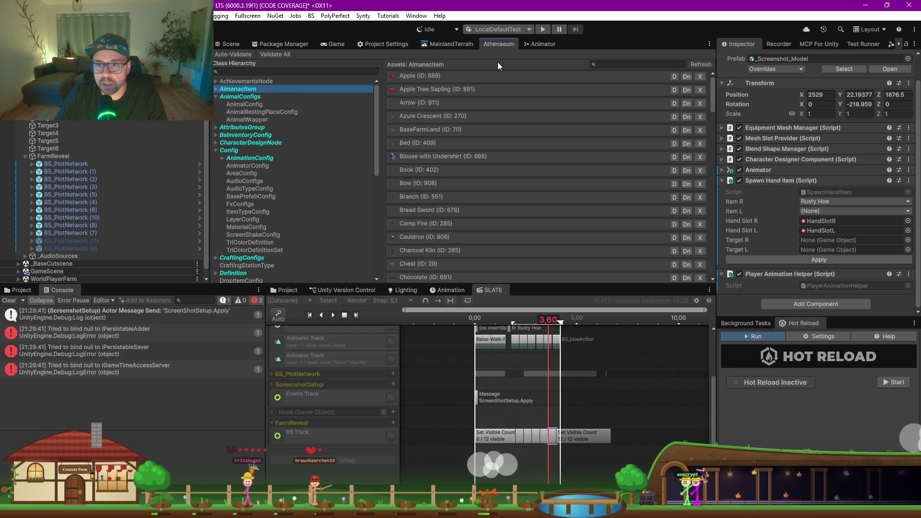
pyautogui.click(616, 65)
pyautogui.write('hoe')
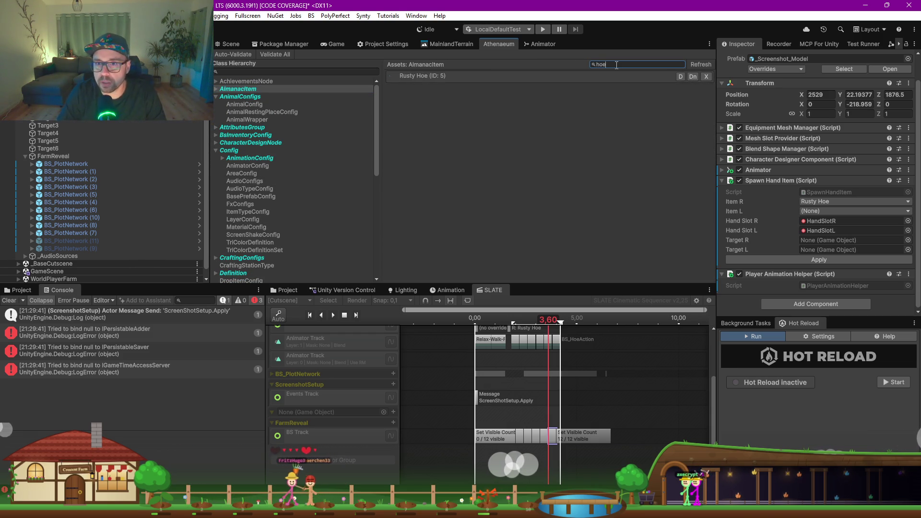
pyautogui.click(539, 75)
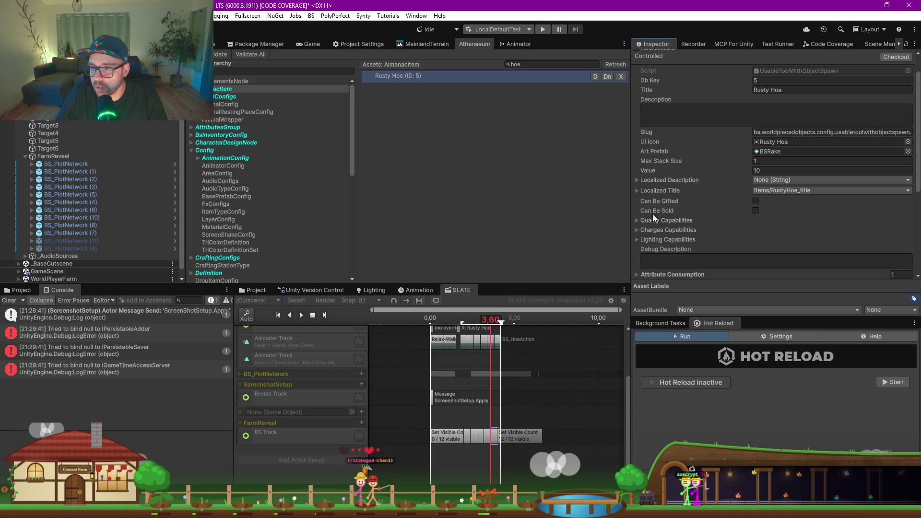
pyautogui.scroll(-3, 727, 200)
pyautogui.scroll(-1, 679, 255)
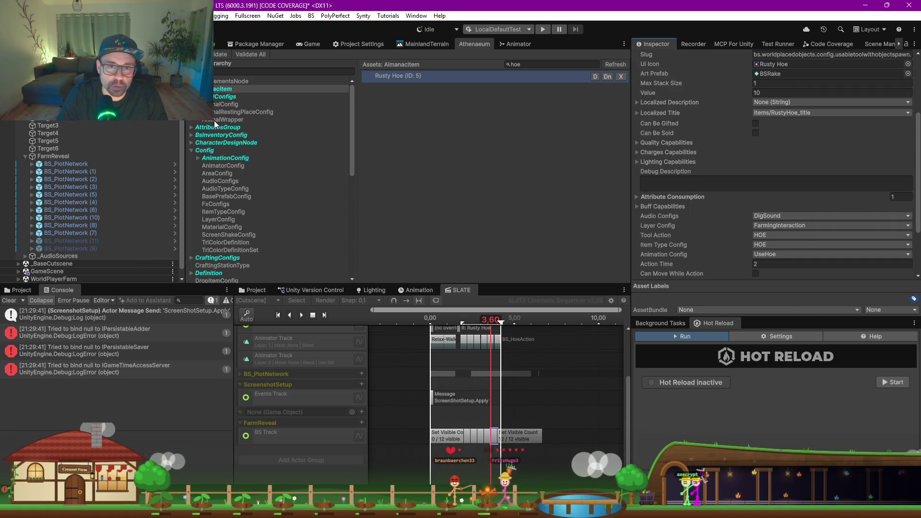
# Step: Search AudioConfigs for 'dig' and open the DigSound config with clips Dig 1–Dig 5
pyautogui.click(221, 181)
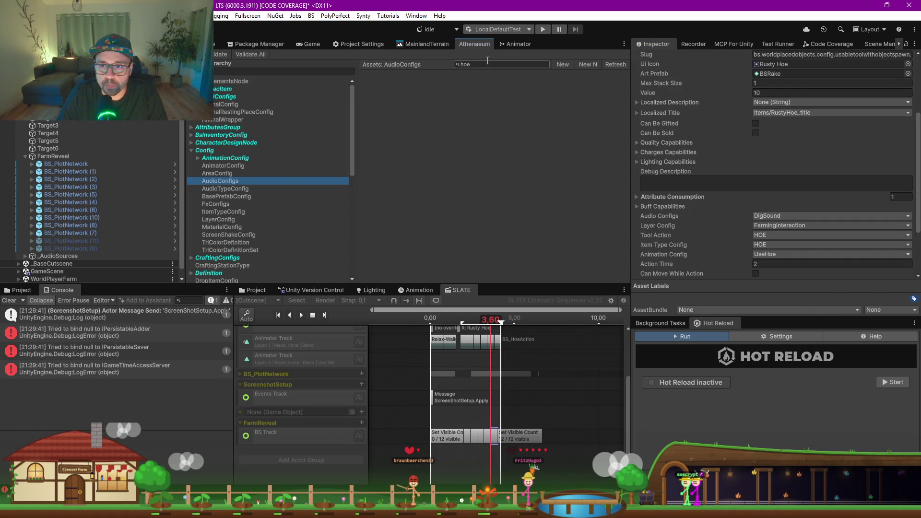
pyautogui.doubleClick(488, 61)
pyautogui.press('BackSpace')
pyautogui.write('dig')
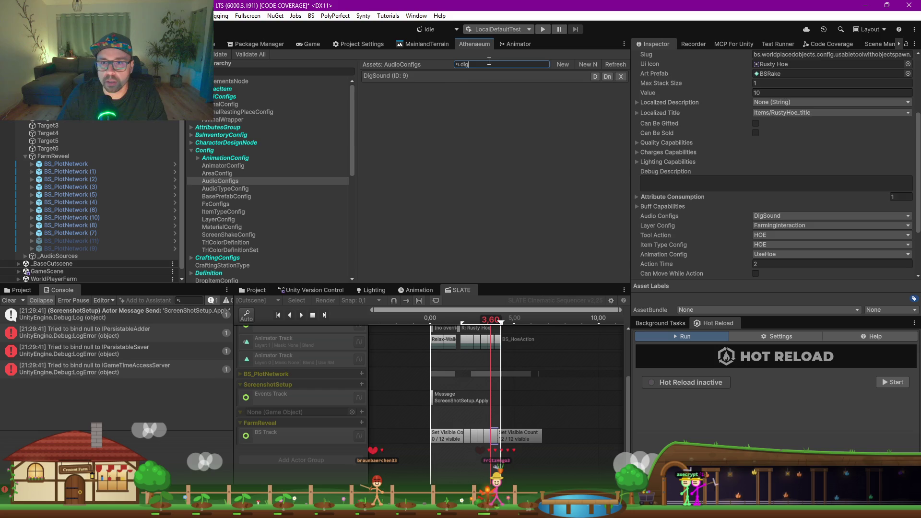
pyautogui.click(443, 76)
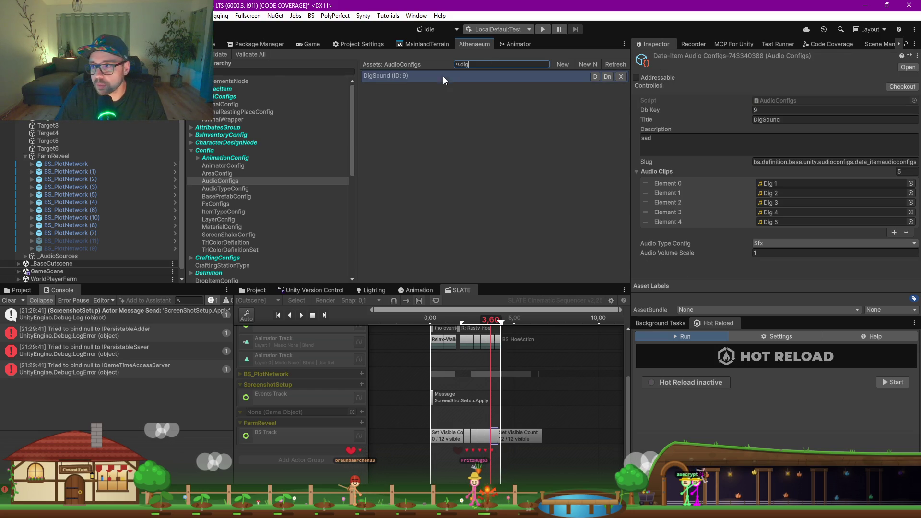
# Step: Locate and select the Dig 1 clip in the Craft and Environment folder
pyautogui.click(769, 184)
pyautogui.click(256, 289)
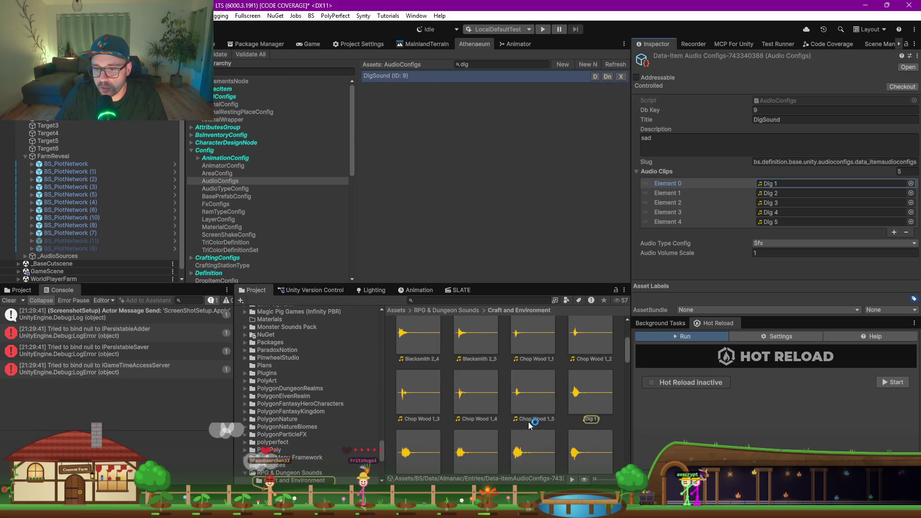
pyautogui.scroll(-1, 576, 384)
pyautogui.click(590, 343)
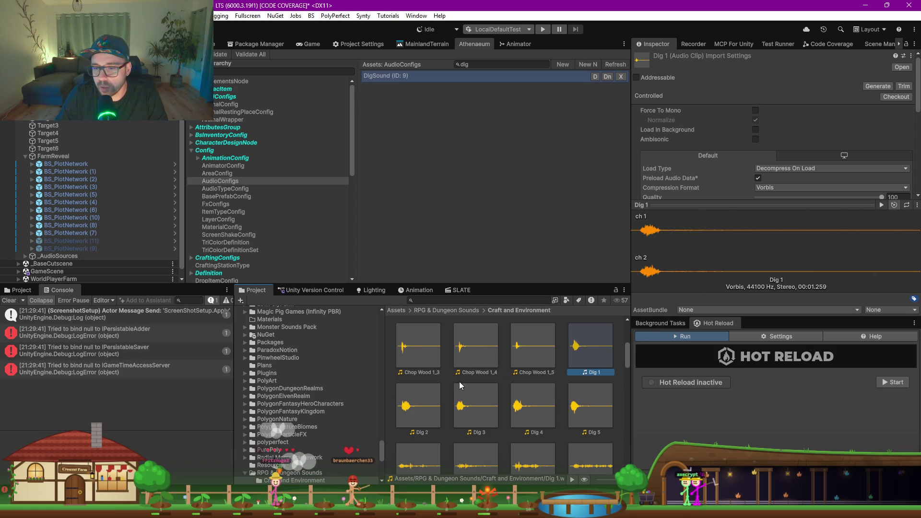
# Step: Audition Dig 4, Dig 5, Dig 3 and other clips, ending on Dig 2
pyautogui.click(418, 405)
pyautogui.click(468, 406)
pyautogui.click(528, 406)
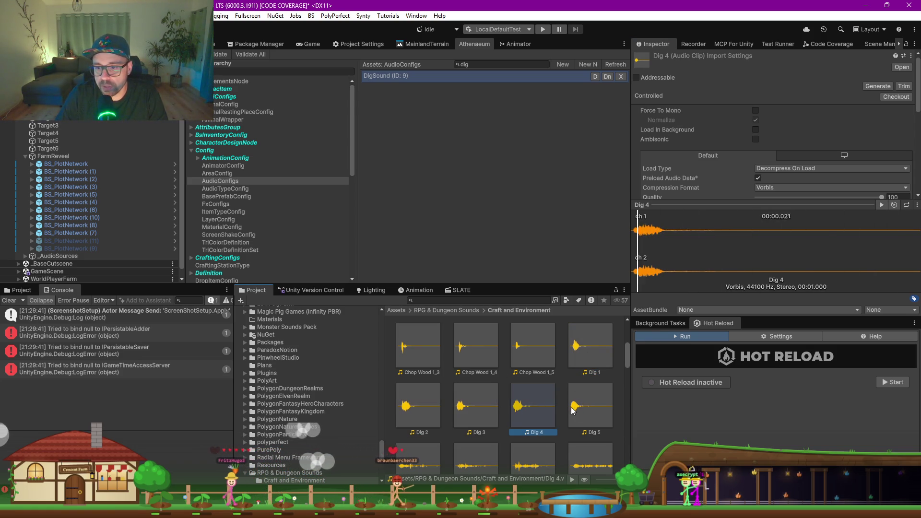
pyautogui.click(573, 411)
pyautogui.click(589, 345)
pyautogui.click(530, 406)
pyautogui.click(465, 407)
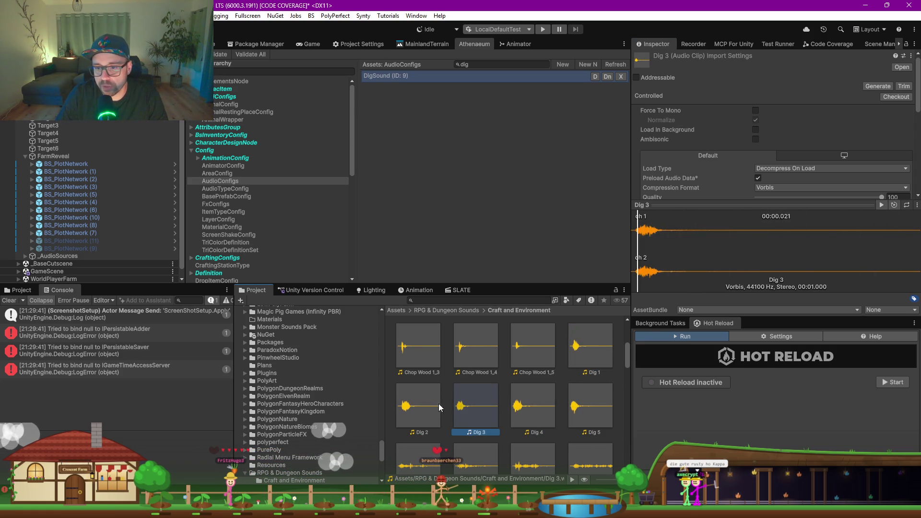
pyautogui.click(439, 404)
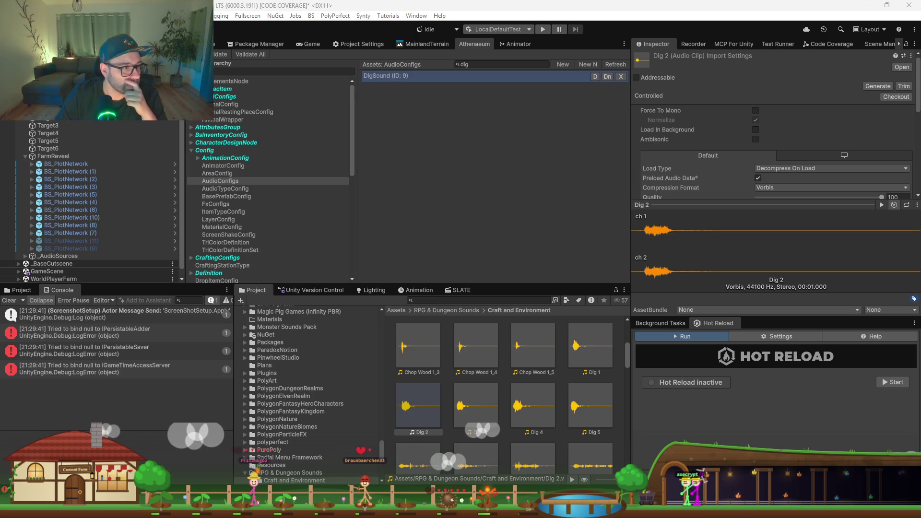
# Step: Bring Unity forward and switch the main panel to the terrain Scene view with Ctrl+1
pyautogui.hotkey('alt', 'Tab')
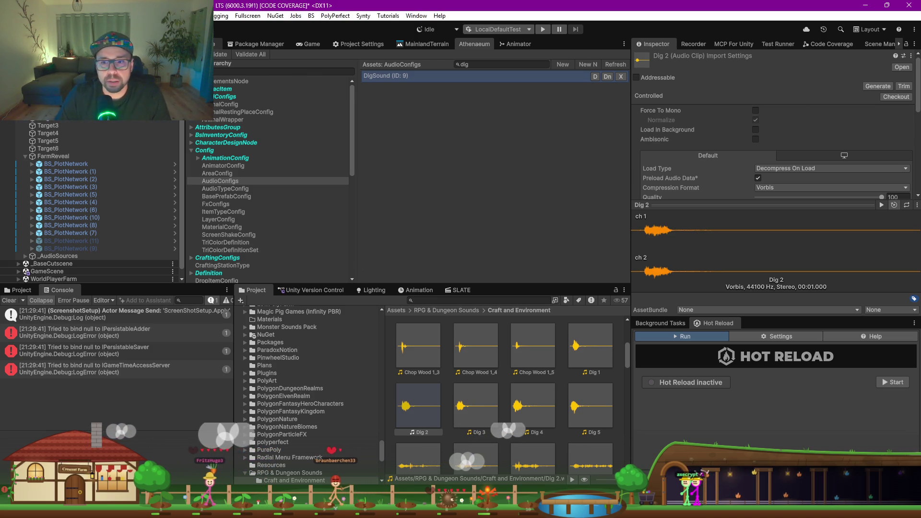
pyautogui.hotkey('ctrl', '1')
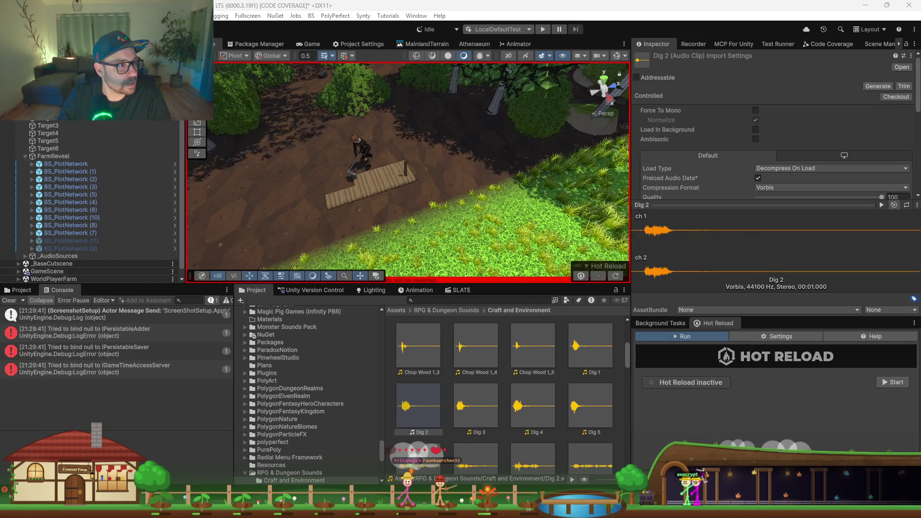
# Step: Copy Claude Code's project search command in Rider, shrink the Rider window, and return to Unity
pyautogui.hotkey('alt', 'Tab')
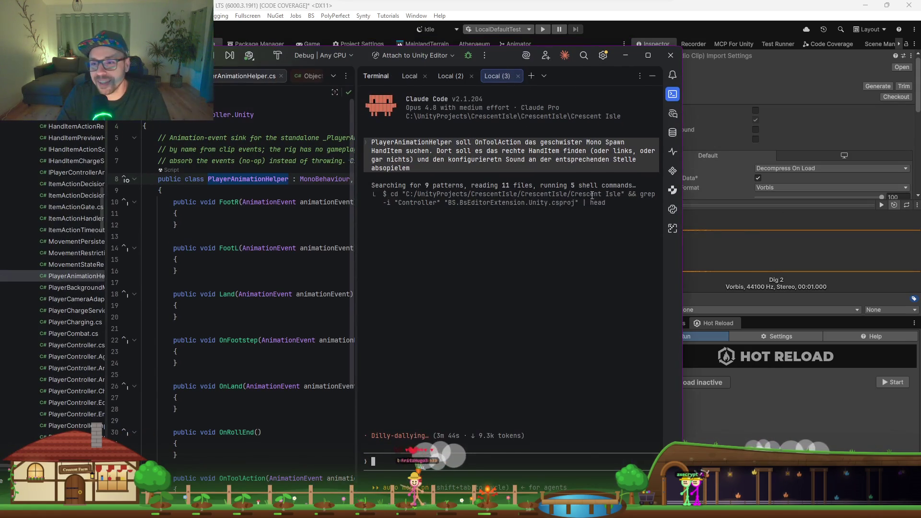
pyautogui.moveTo(605, 204); pyautogui.dragTo(426, 195)
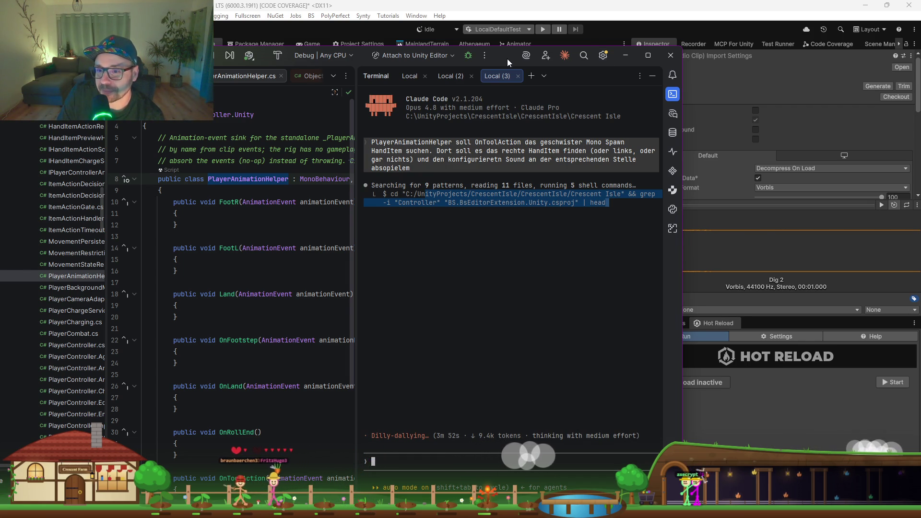
pyautogui.moveTo(507, 58)
pyautogui.mouseDown()
pyautogui.moveTo(549, 50)
pyautogui.moveTo(557, 3)
pyautogui.mouseUp()
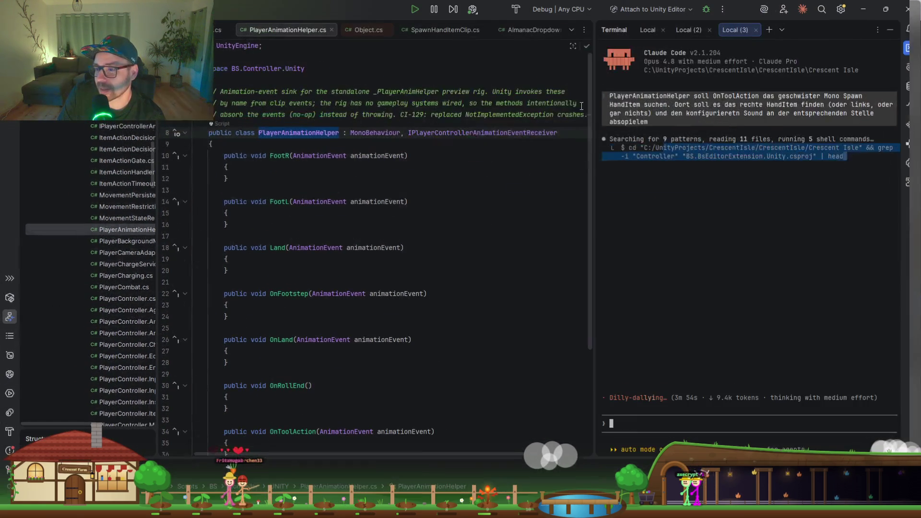
pyautogui.moveTo(728, 8); pyautogui.dragTo(420, 167)
pyautogui.click(430, 57)
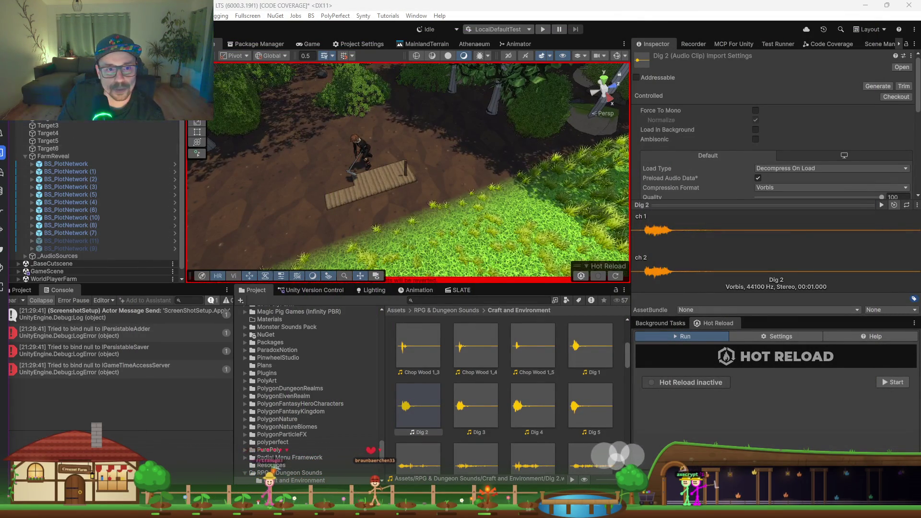
# Step: Select _Screenshot_Model (1) and open its SpawnHandItem script in a maximized Rider window
pyautogui.hotkey('ctrl', 'z')
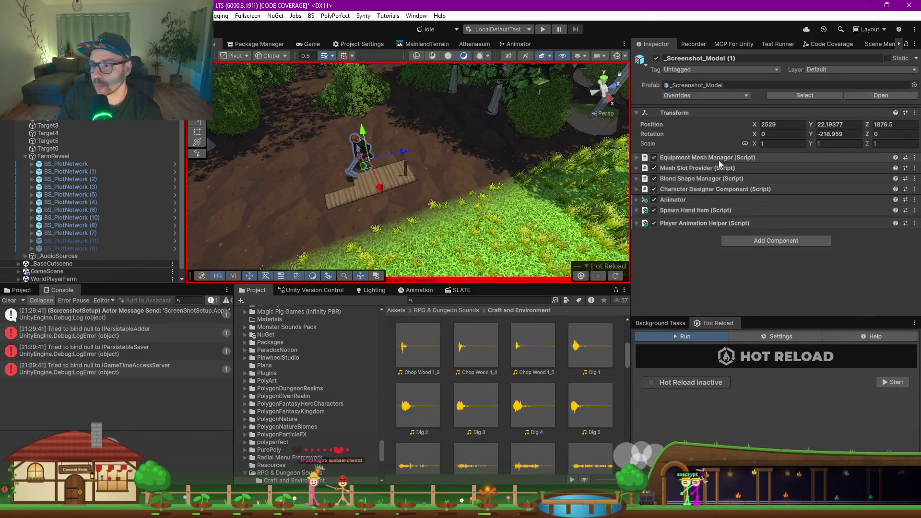
pyautogui.click(691, 210)
pyautogui.doubleClick(780, 221)
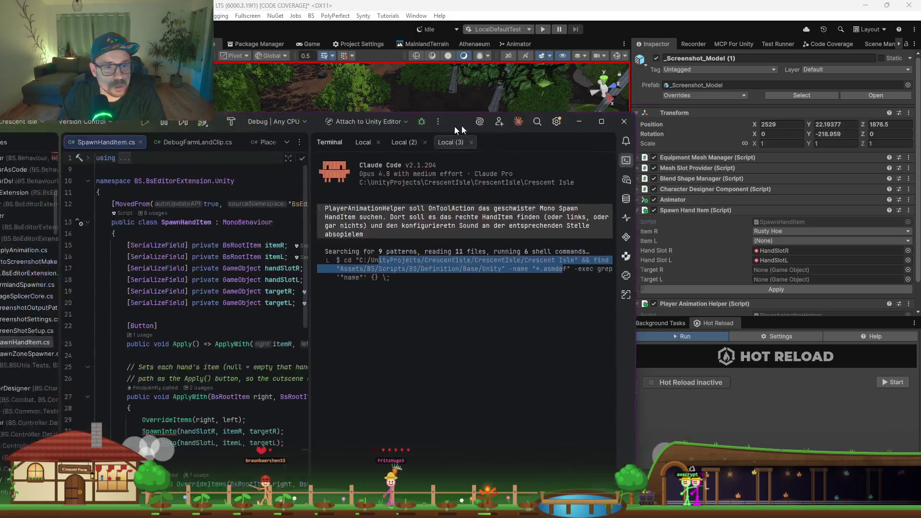
pyautogui.doubleClick(459, 130)
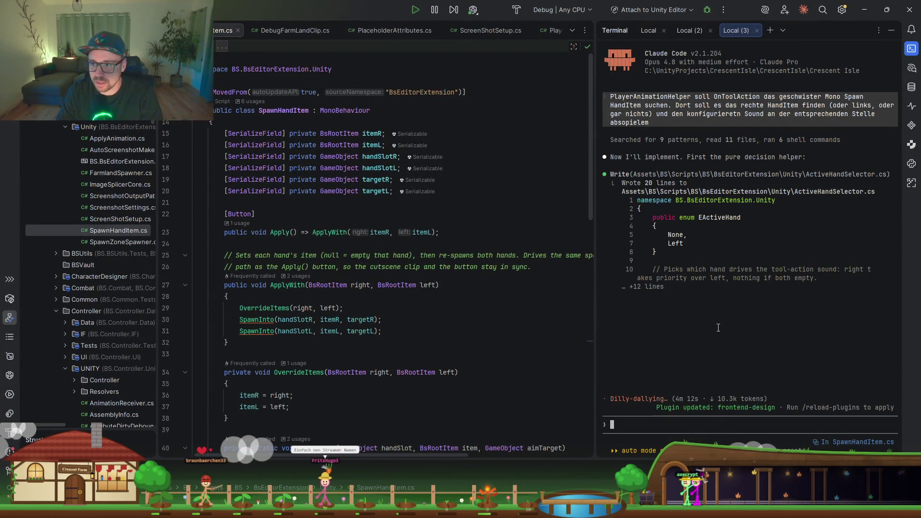
# Step: Interrupt Claude Code and instruct it to create a new animation helper script in the editor extension
pyautogui.press('Escape')
pyautogui.write('mach weiter a')
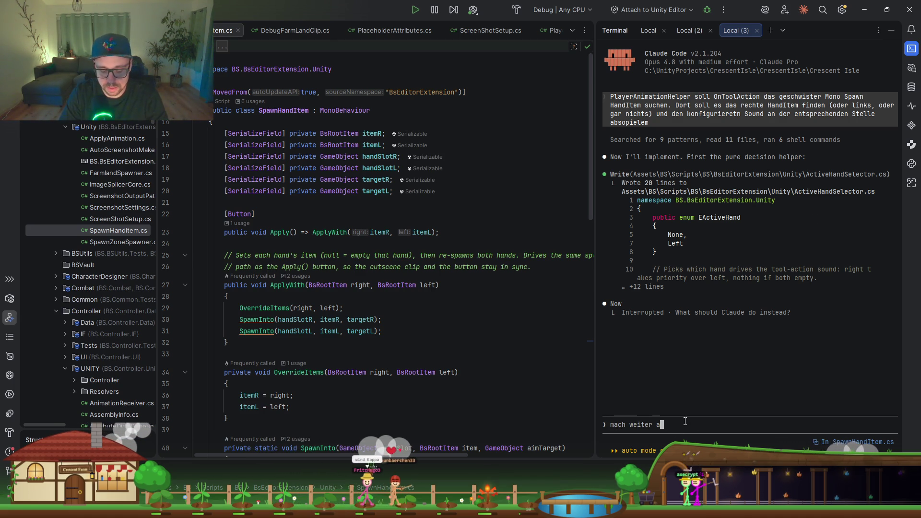
pyautogui.write('ber erste')
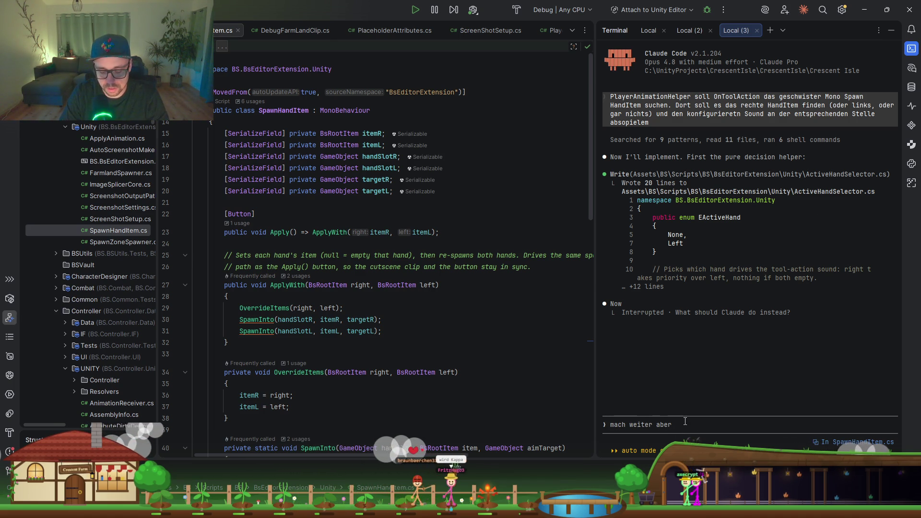
pyautogui.write('lle ein ')
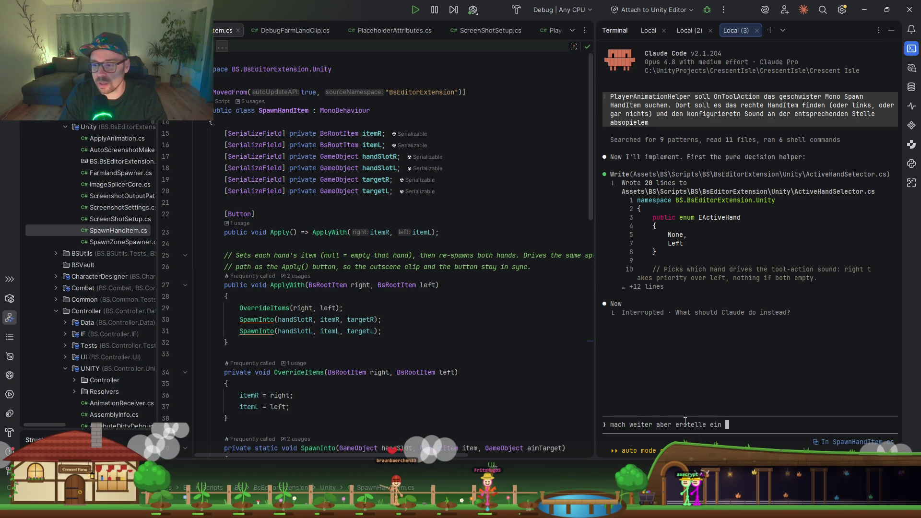
pyautogui.write('neues Animati')
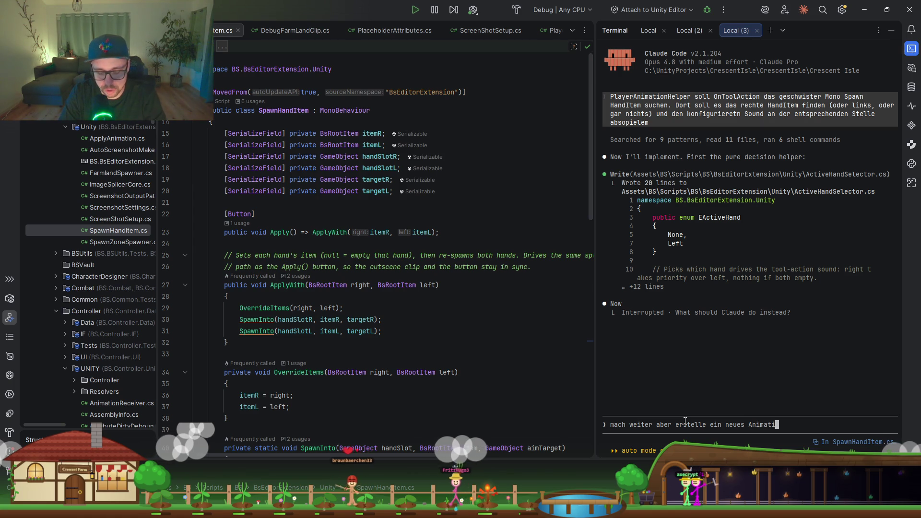
pyautogui.write('oNHelper')
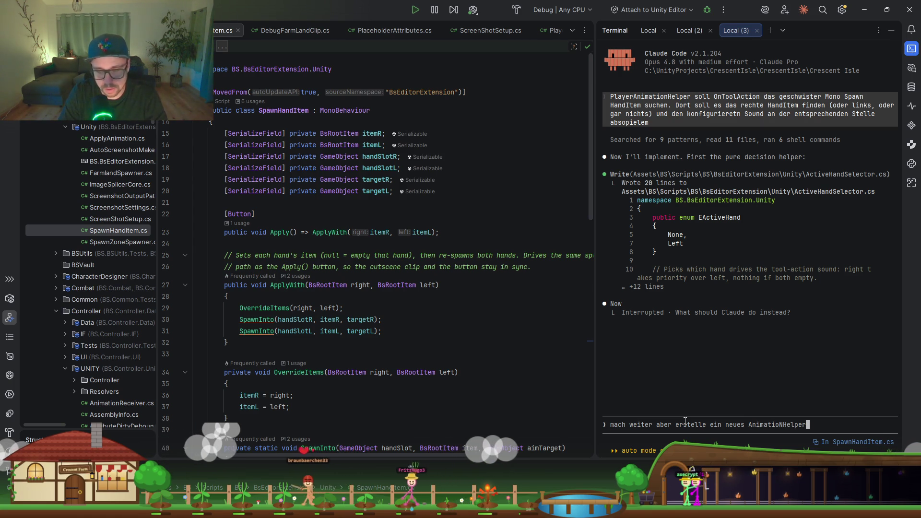
pyautogui.write('script inden editor ex')
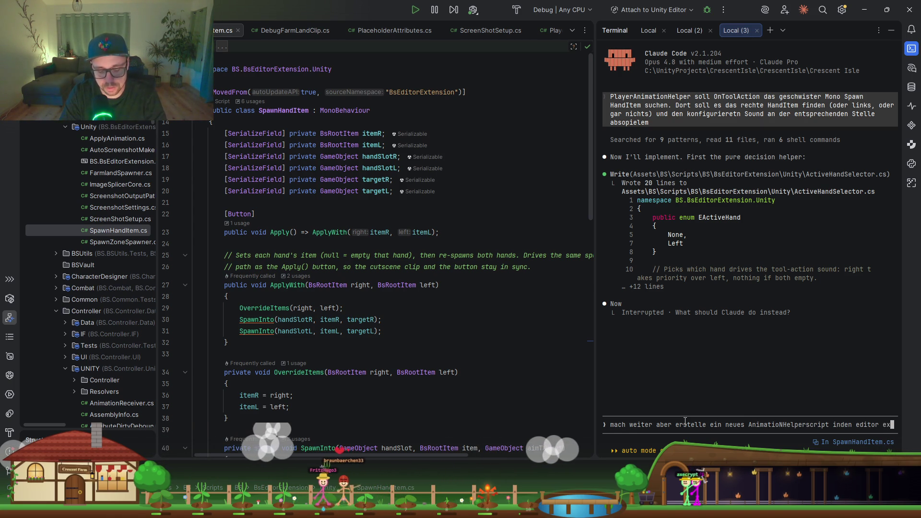
pyautogui.write('tenstio')
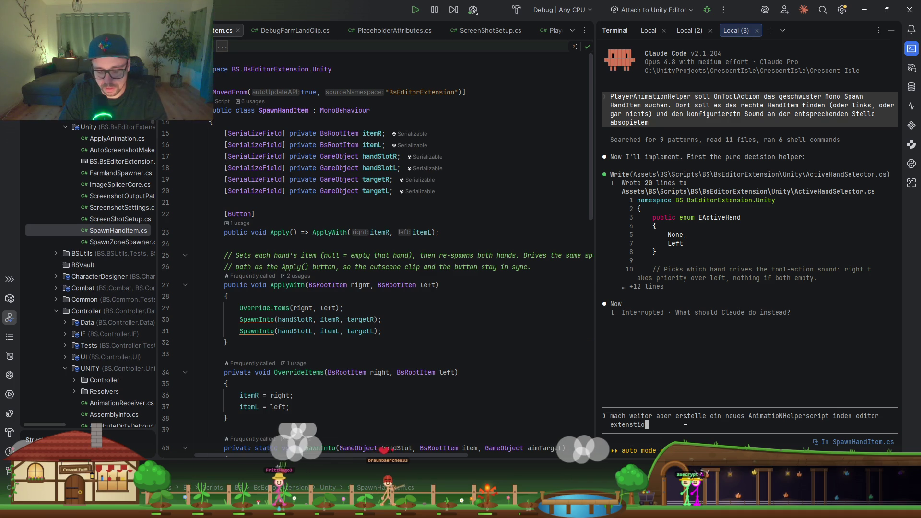
pyautogui.write('n, da wir das nur ')
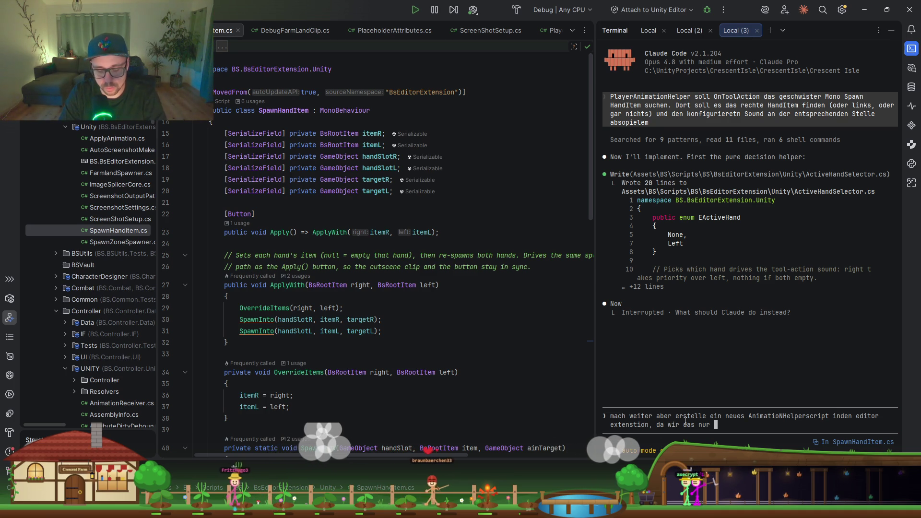
pyautogui.write('dort benoetigen')
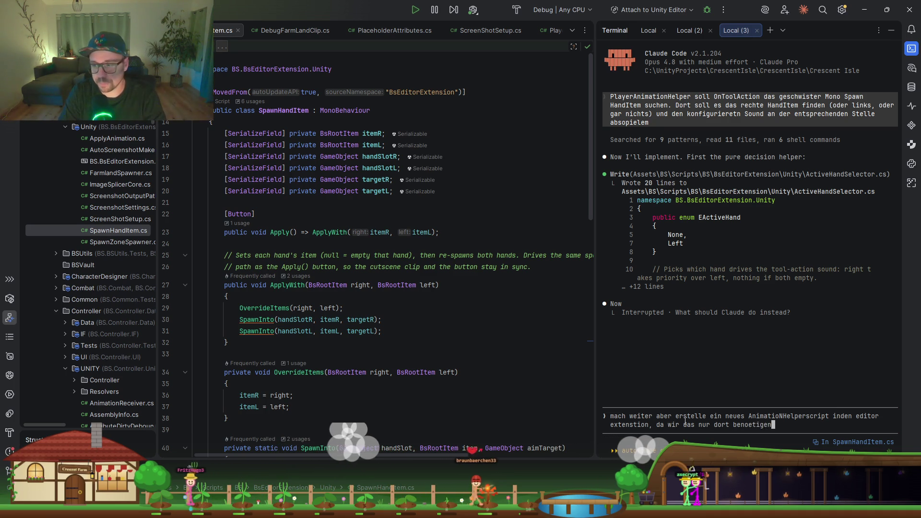
pyautogui.press('Return')
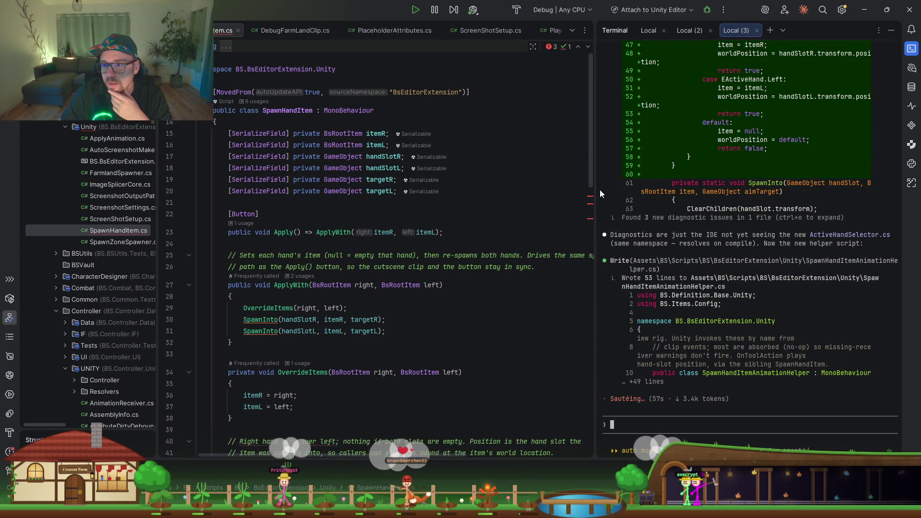
# Step: Widen the terminal and expand Claude Code's Write output showing the full SpawnHandItemAnimationHelper script
pyautogui.moveTo(596, 183); pyautogui.dragTo(314, 183)
pyautogui.scroll(5, 566, 150)
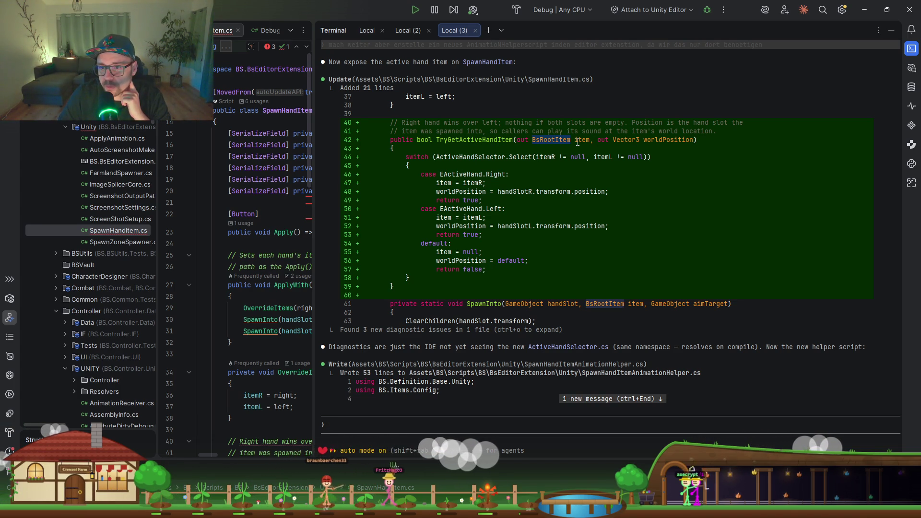
pyautogui.doubleClick(579, 139)
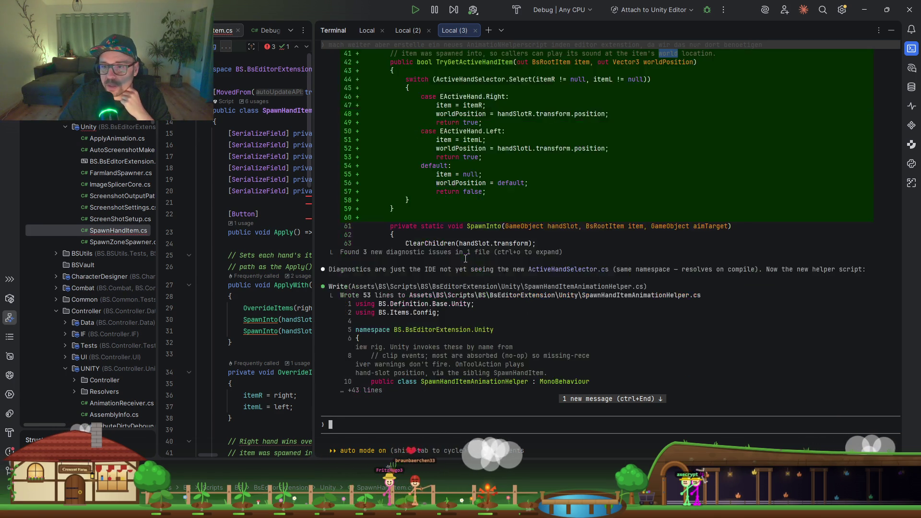
pyautogui.scroll(1, 469, 263)
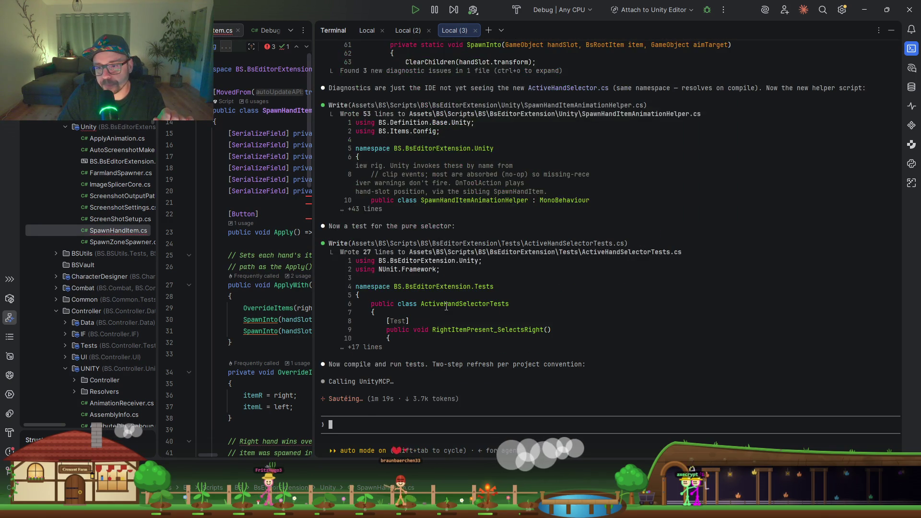
pyautogui.doubleClick(484, 218)
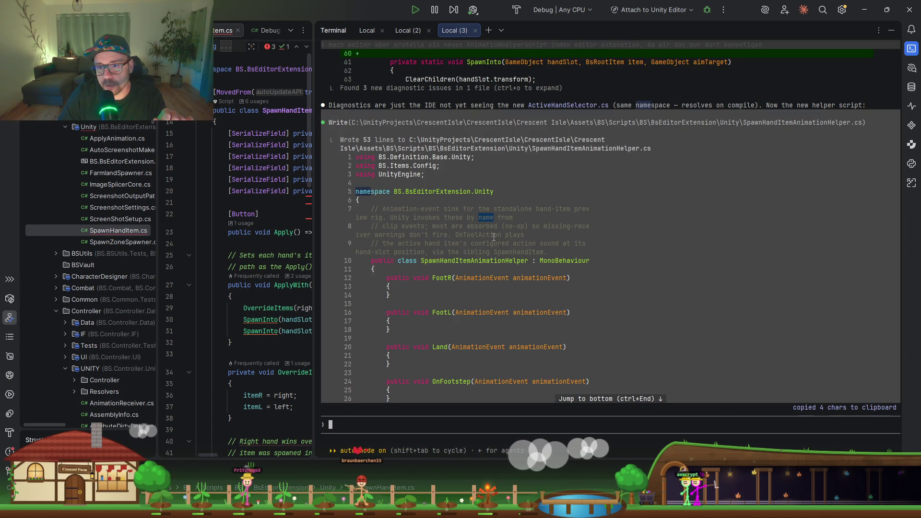
pyautogui.scroll(-10, 512, 263)
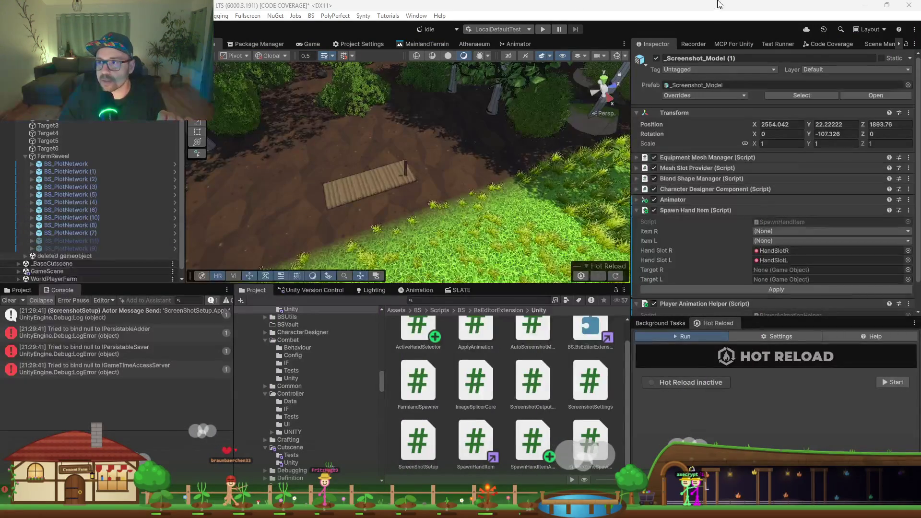
# Step: Switch to the Test Runner tab and run the 2850-test EditMode suite
pyautogui.click(782, 44)
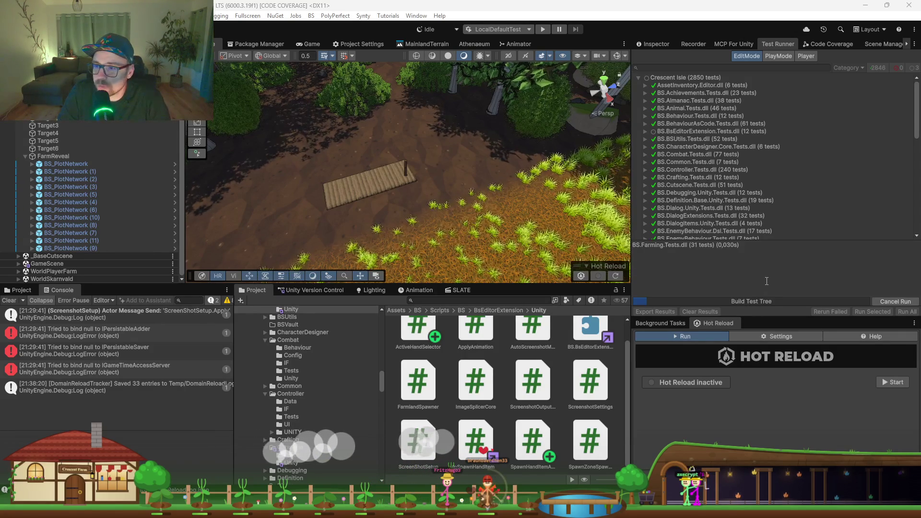
# Step: Glance at the cocoa plant in Blender, then return to Unity's all-green EditMode results
pyautogui.hotkey('alt', 'Tab')
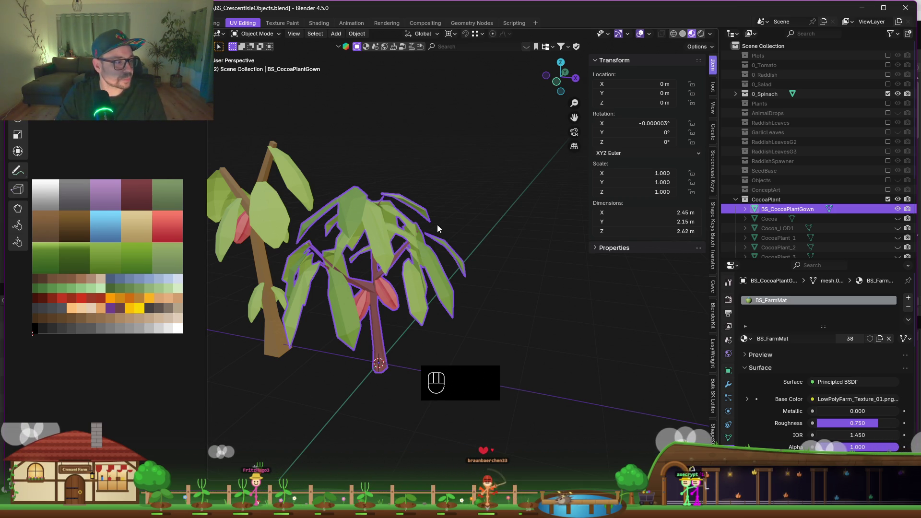
pyautogui.hotkey('alt', 'Tab')
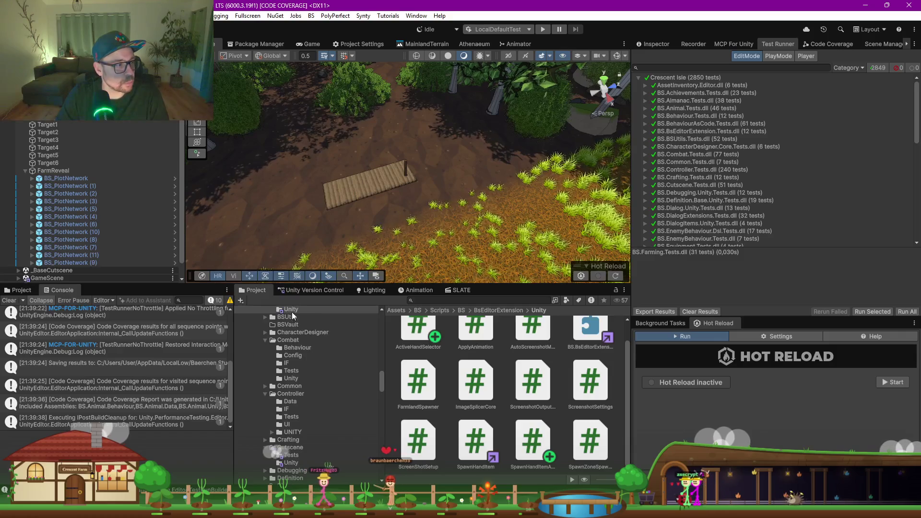
# Step: Add a Spawn Hand Item Animation Helper component to _Screenshot_Model (1)
pyautogui.click(657, 44)
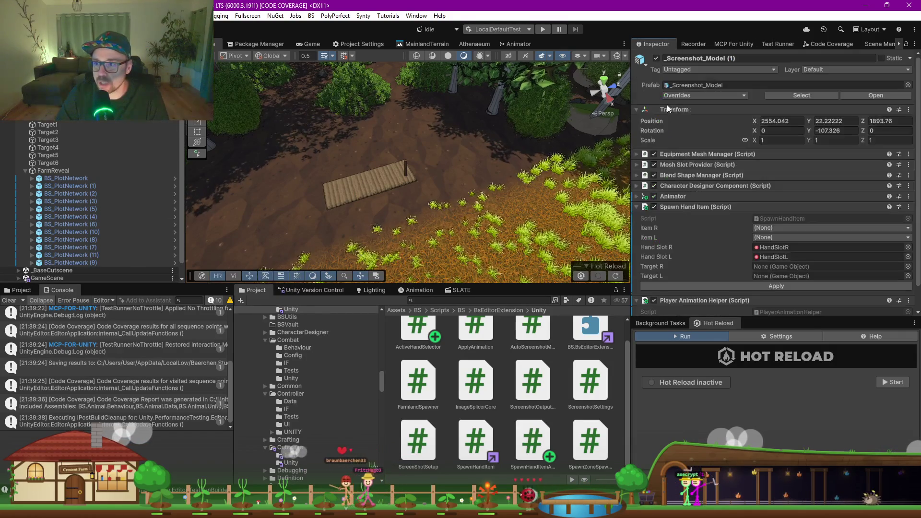
pyautogui.scroll(-2, 689, 236)
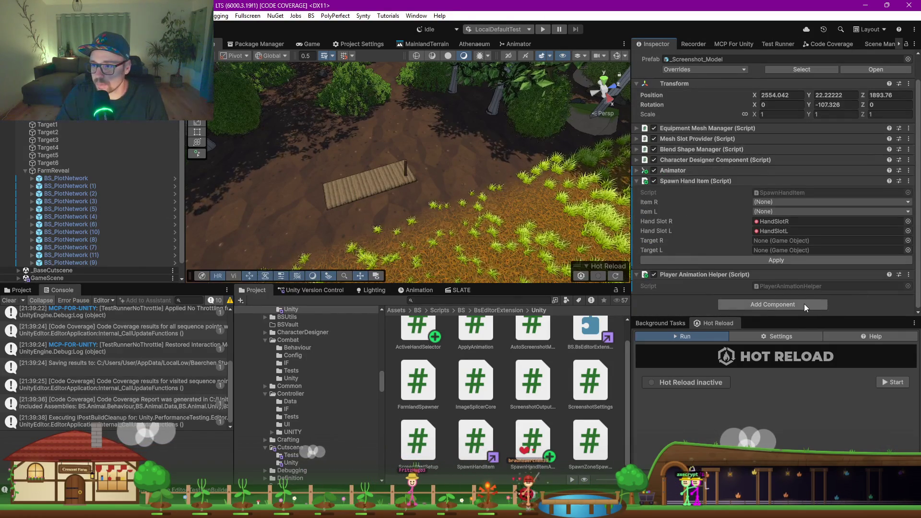
pyautogui.click(804, 304)
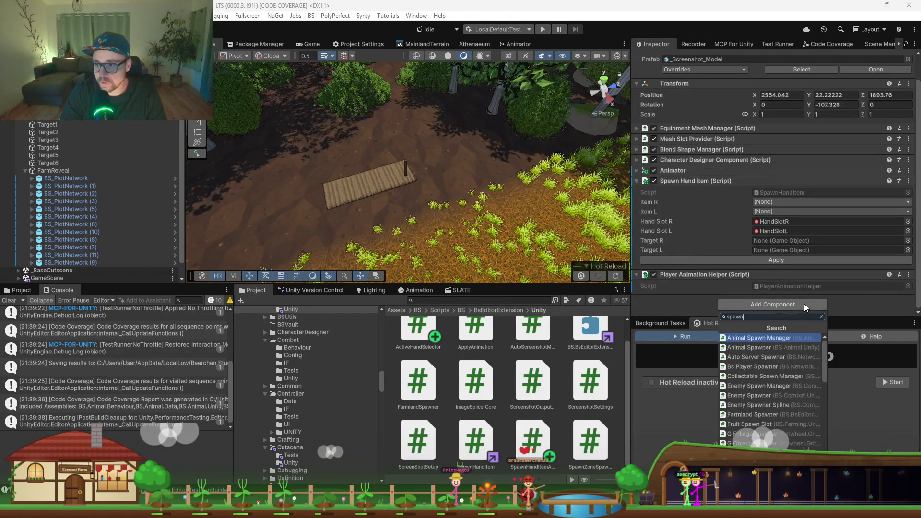
pyautogui.write('handitemanim')
pyautogui.press('Return')
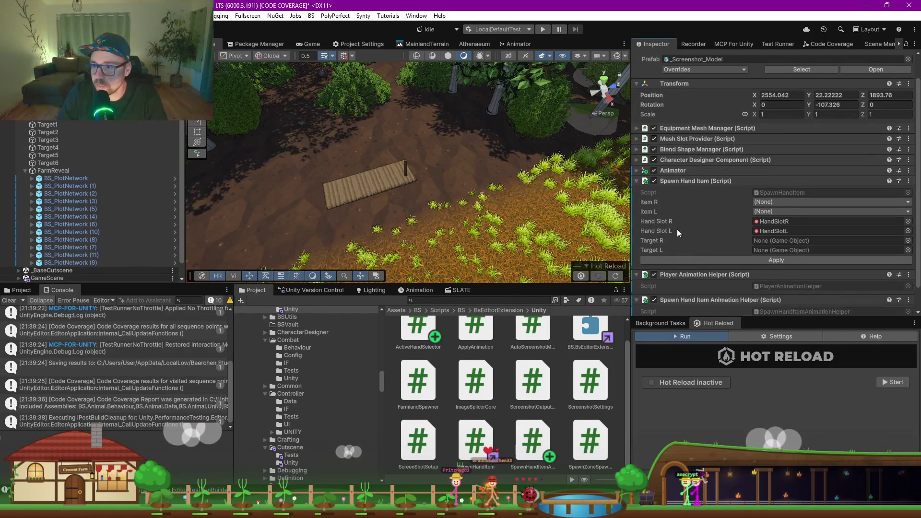
# Step: Remove the Player Animation Helper component and open the new helper's script
pyautogui.click(909, 249)
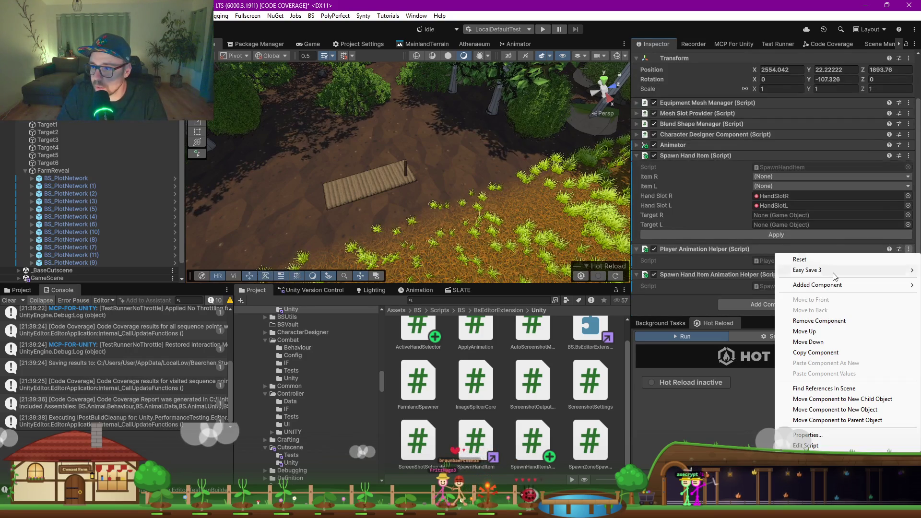
pyautogui.click(821, 323)
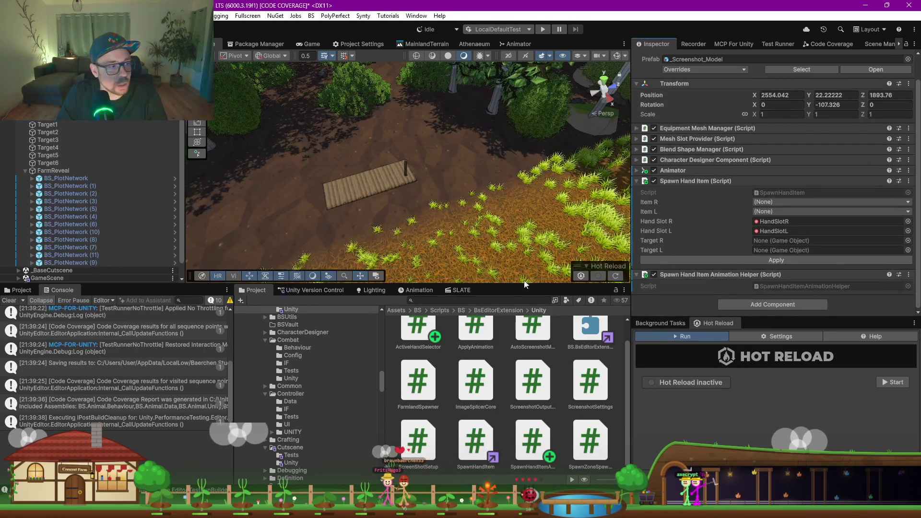
pyautogui.click(789, 287)
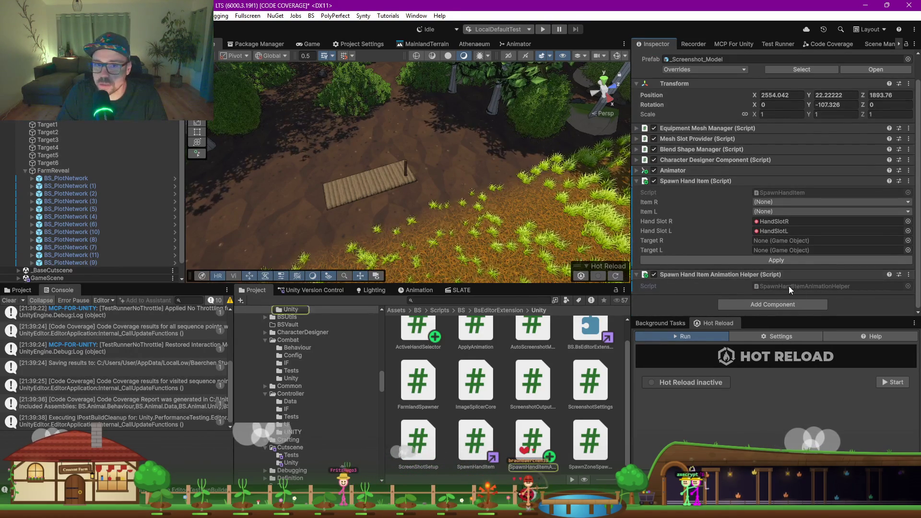
pyautogui.doubleClick(789, 287)
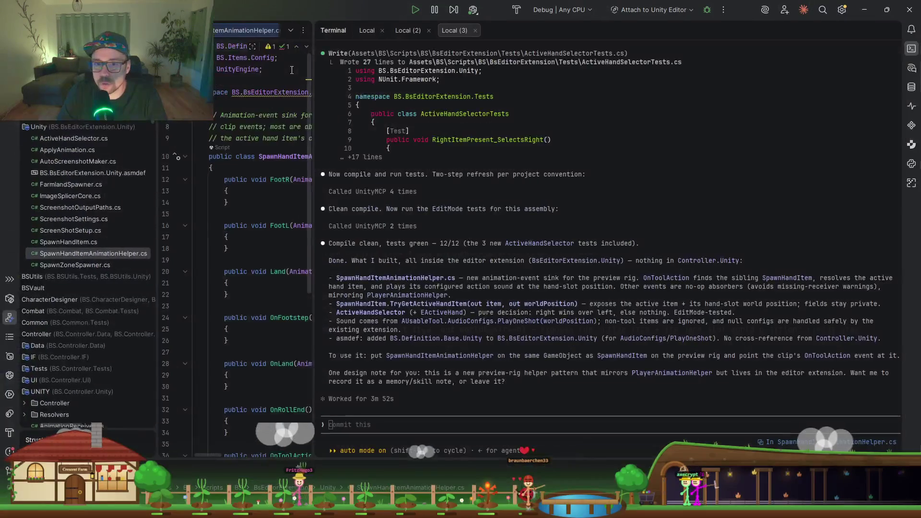
# Step: Review the helper's PlayActiveHandItemActionSound code and decompiled TryGetComponent source, then return to Unity
pyautogui.moveTo(312, 200); pyautogui.dragTo(645, 204)
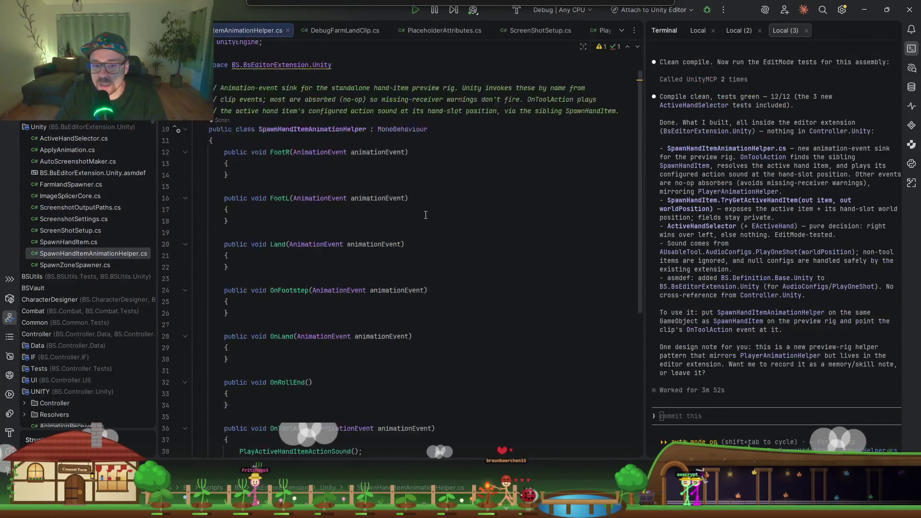
pyautogui.scroll(-5, 425, 216)
pyautogui.scroll(-2, 425, 215)
pyautogui.click(267, 204)
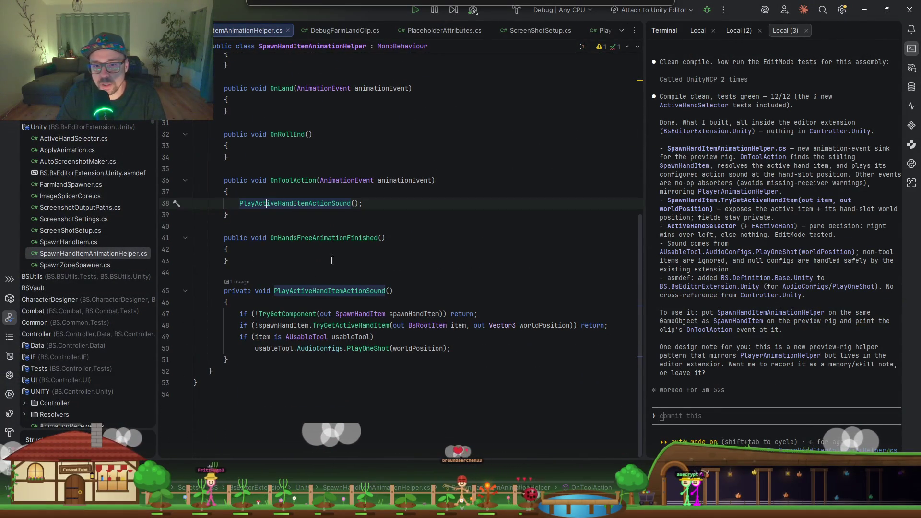
pyautogui.scroll(3, 385, 310)
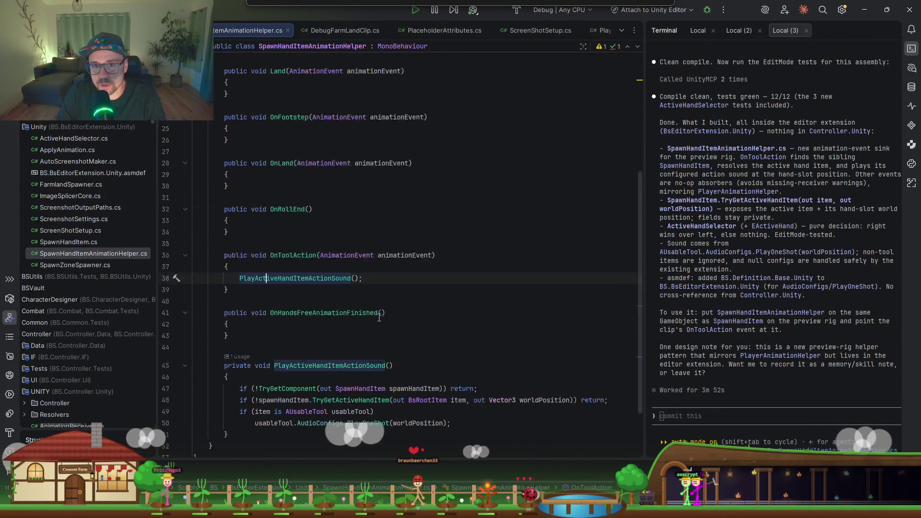
pyautogui.scroll(-3, 336, 315)
pyautogui.scroll(1, 289, 319)
pyautogui.scroll(7, 288, 319)
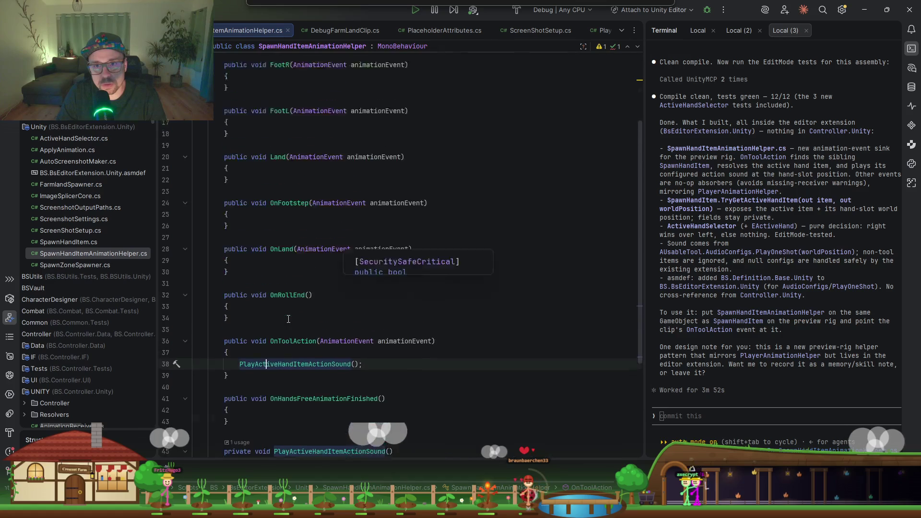
pyautogui.scroll(-8, 356, 256)
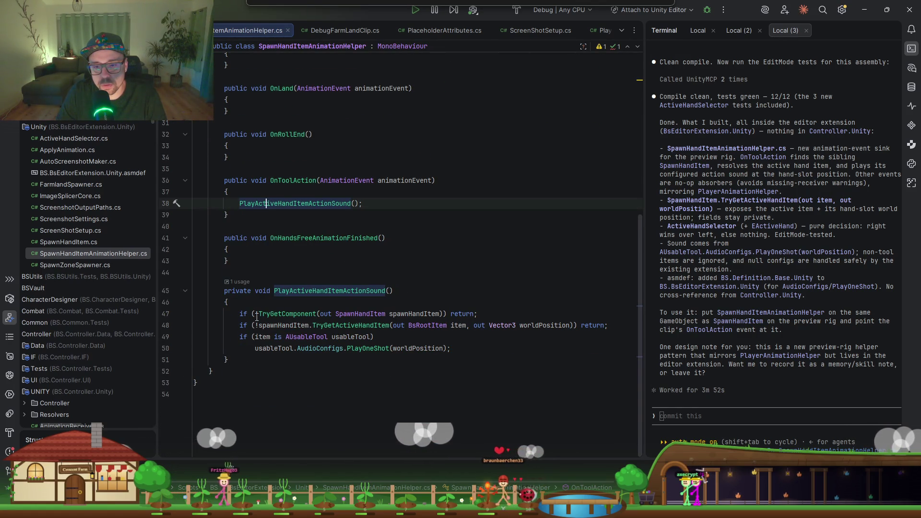
pyautogui.keyDown('ctrl'); pyautogui.click(307, 315); pyautogui.keyUp('ctrl')
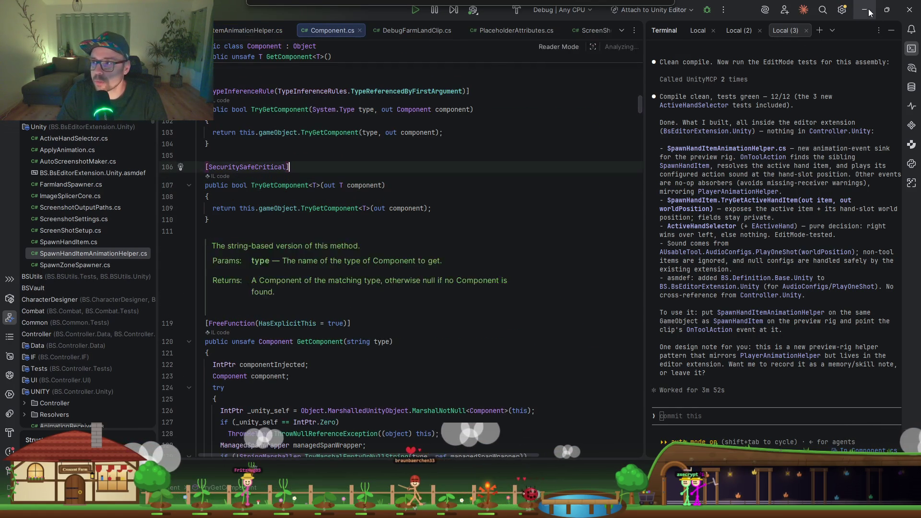
pyautogui.hotkey('alt', 'Tab')
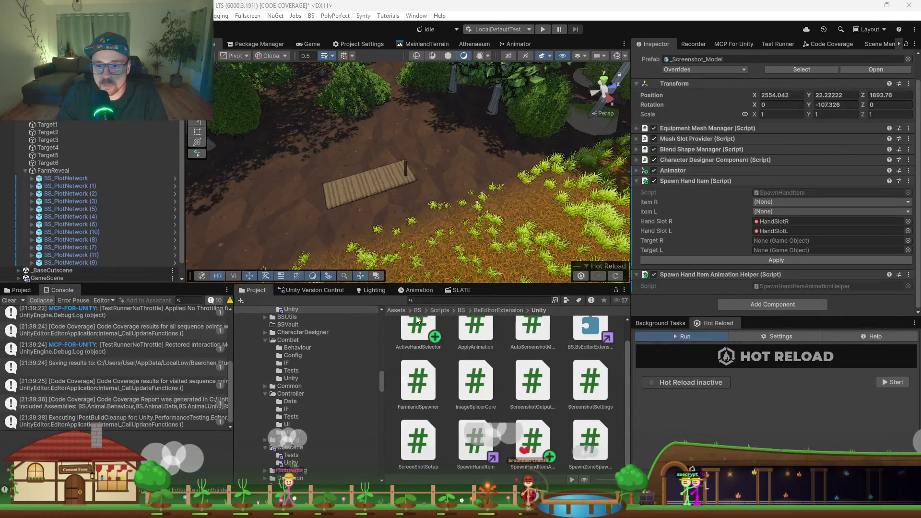
# Step: Open the Cutscene timeline in the SLATE sequencer and play its preview
pyautogui.click(458, 290)
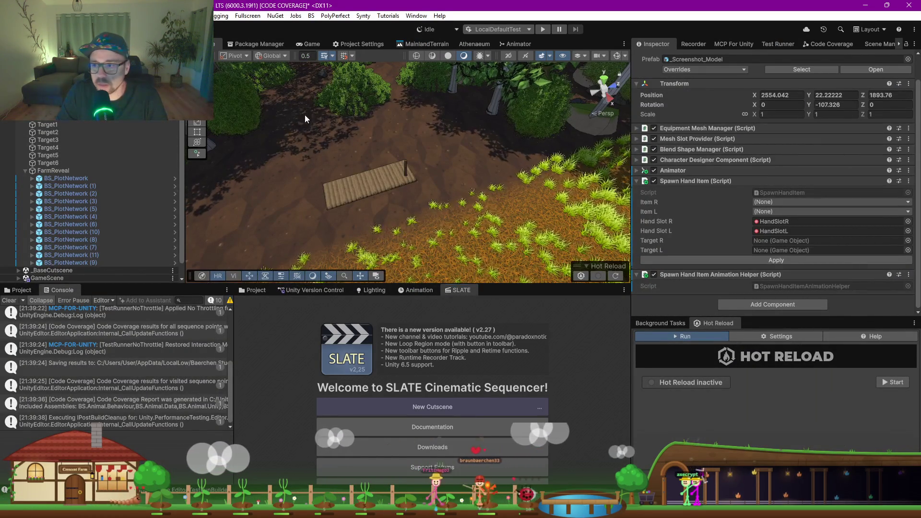
pyautogui.click(780, 144)
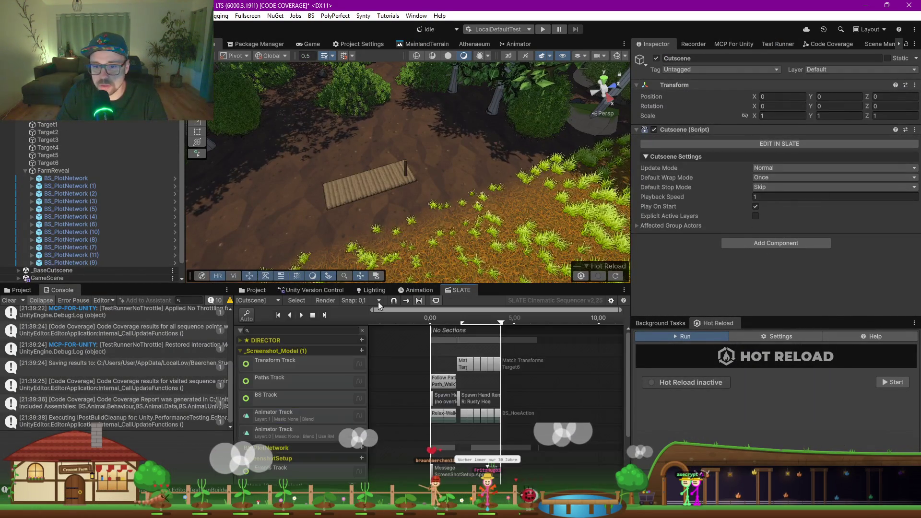
pyautogui.click(302, 316)
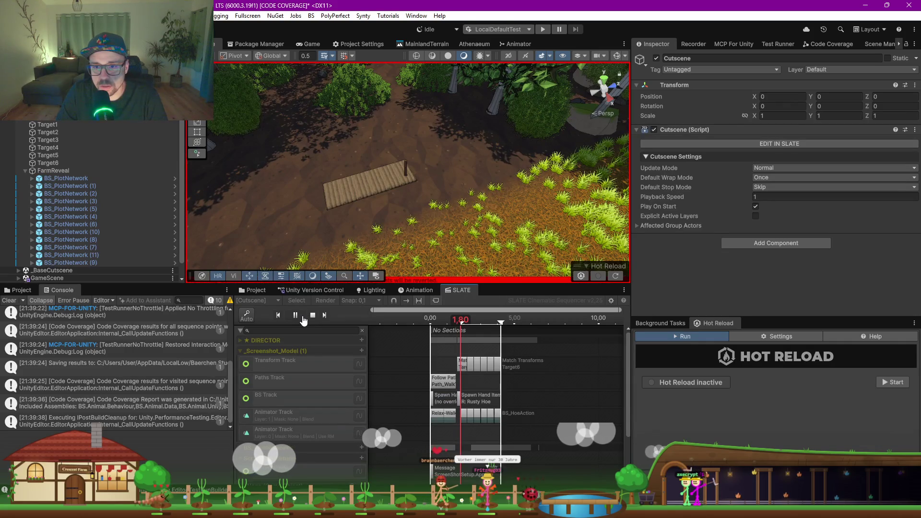